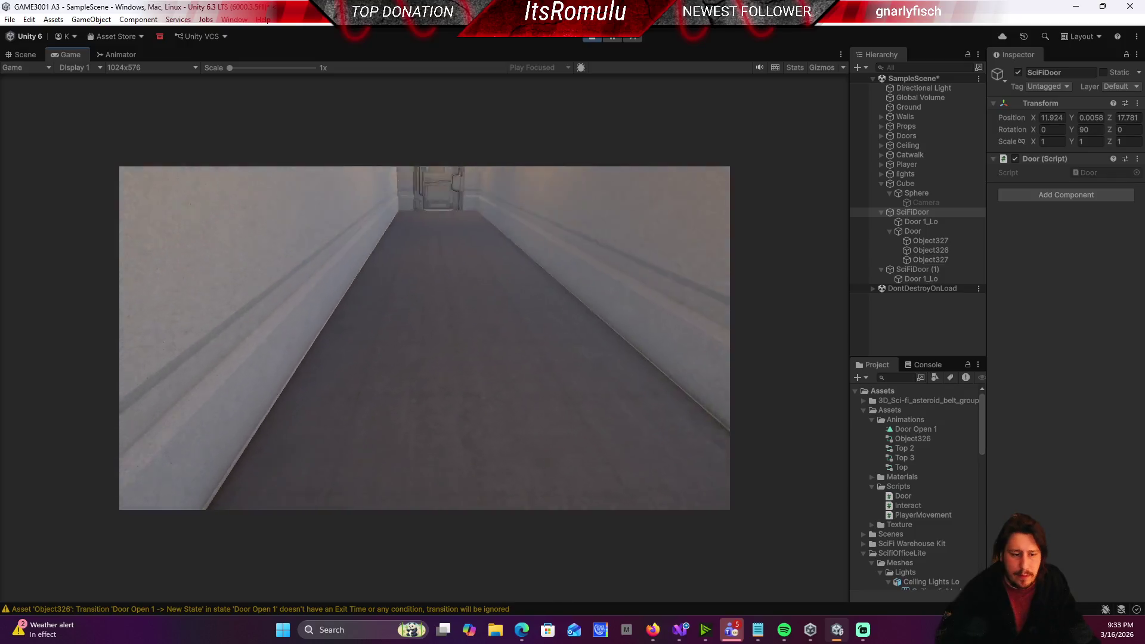
# Step: Walk the player to the sci-fi door, triggering 'Door collider hit', then exit play mode
pyautogui.press('w')
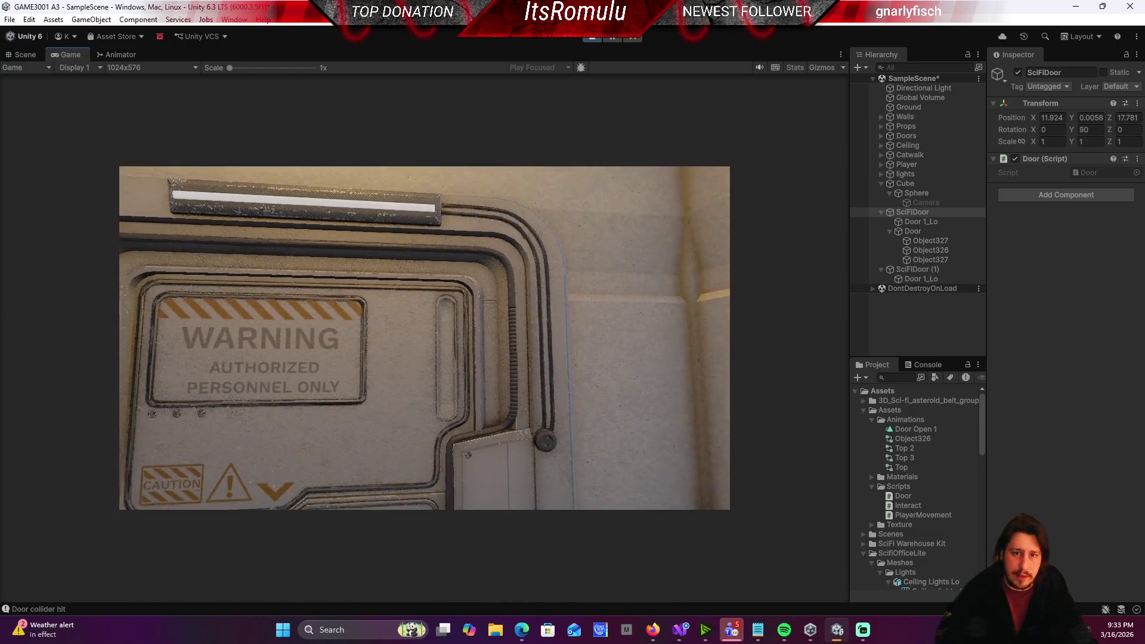
pyautogui.hotkey('ctrl', 'p')
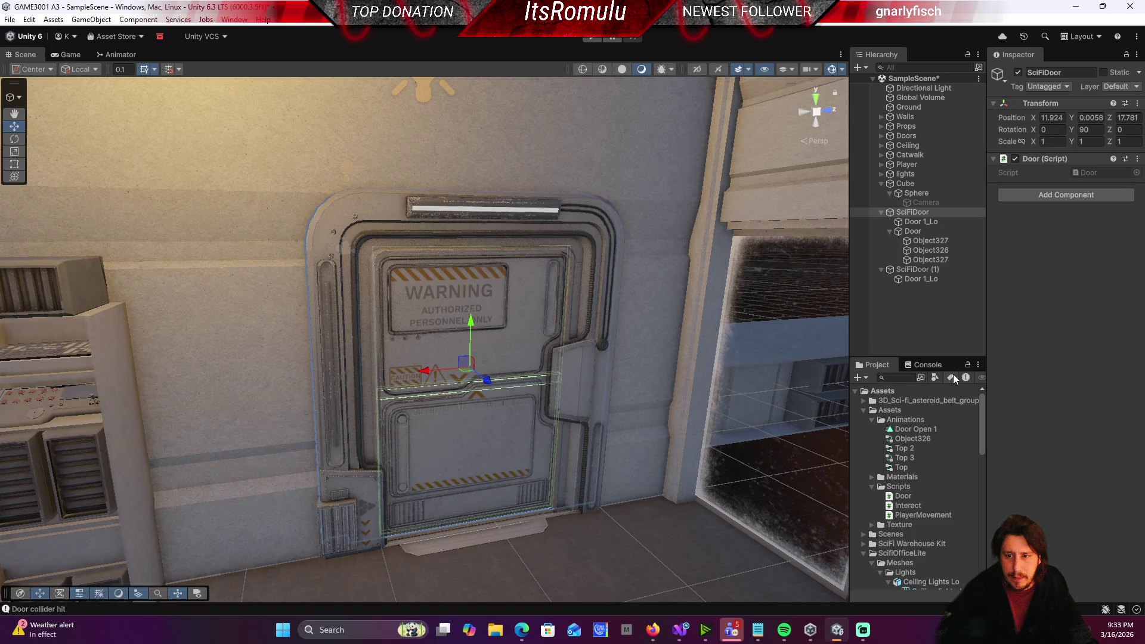
# Step: Clear the playtest messages from the Console and go back to the Project panel
pyautogui.click(922, 366)
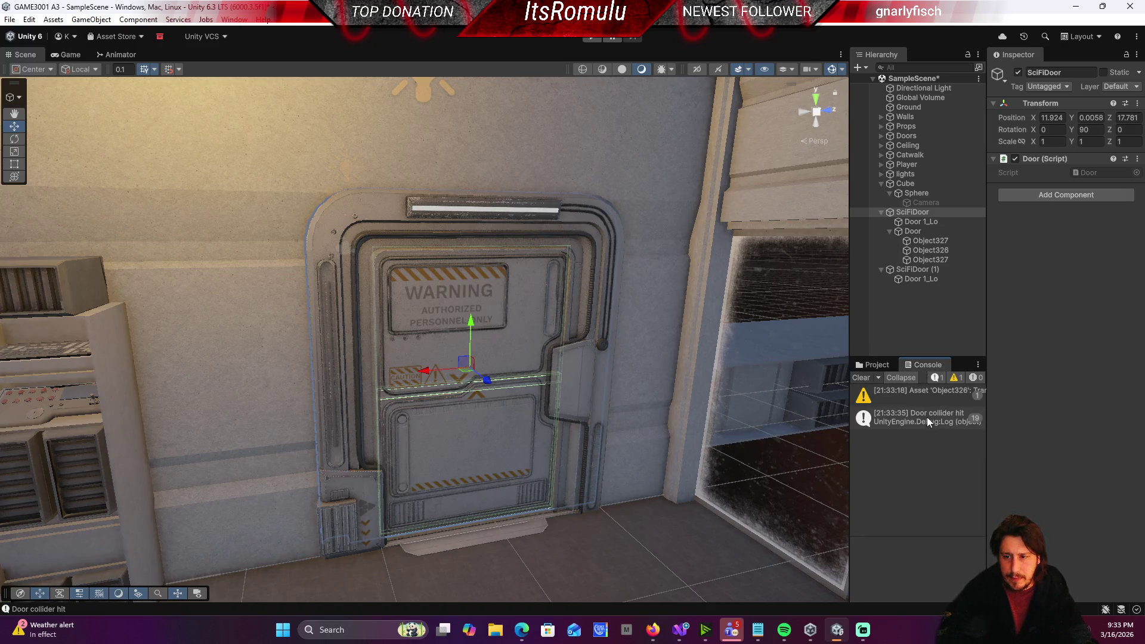
pyautogui.click(857, 382)
pyautogui.click(877, 365)
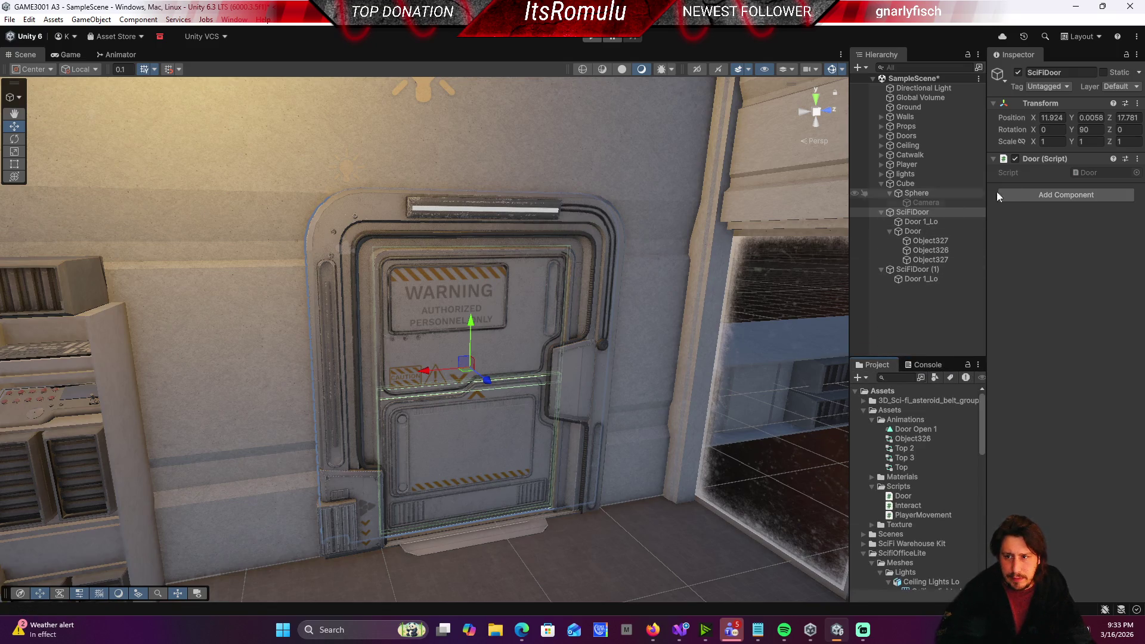
# Step: Move the Door script from SciFiDoor onto its Door child and check its components
pyautogui.moveTo(1045, 159); pyautogui.dragTo(908, 232)
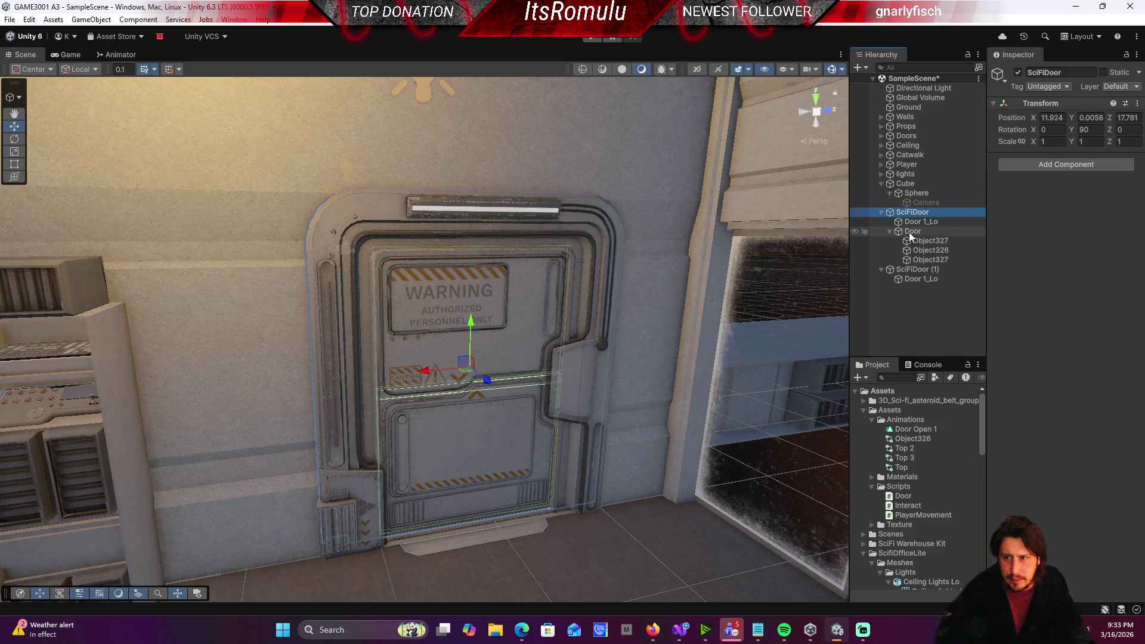
pyautogui.click(908, 231)
pyautogui.scroll(-3, 1068, 332)
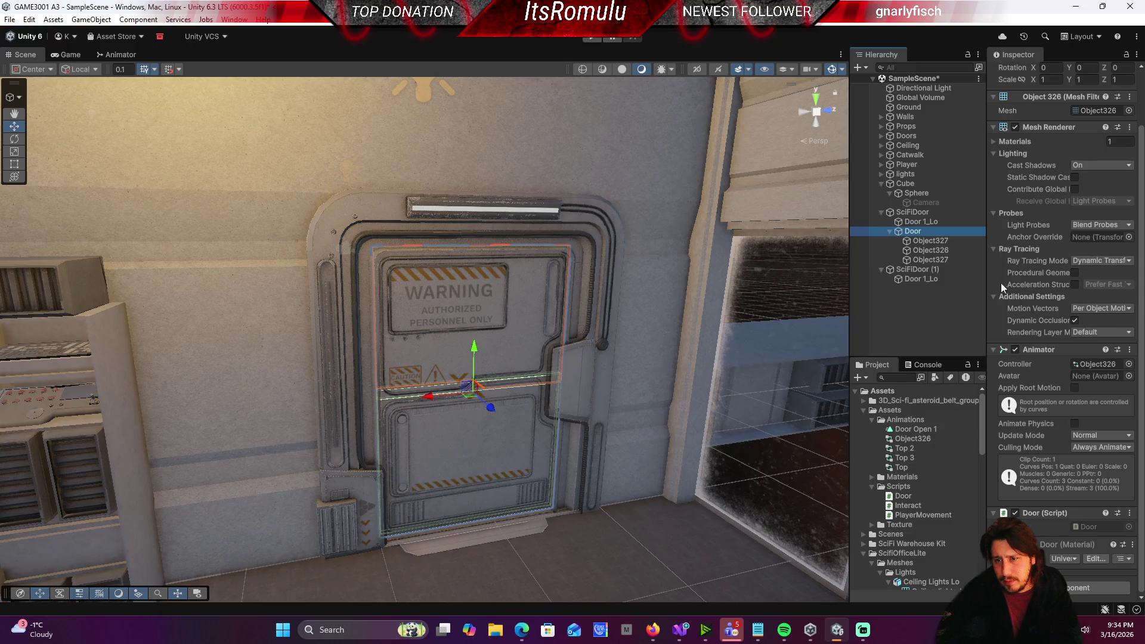
# Step: Inspect the first sci-fi door's panels Object326 and Object327 and its Door object
pyautogui.click(952, 251)
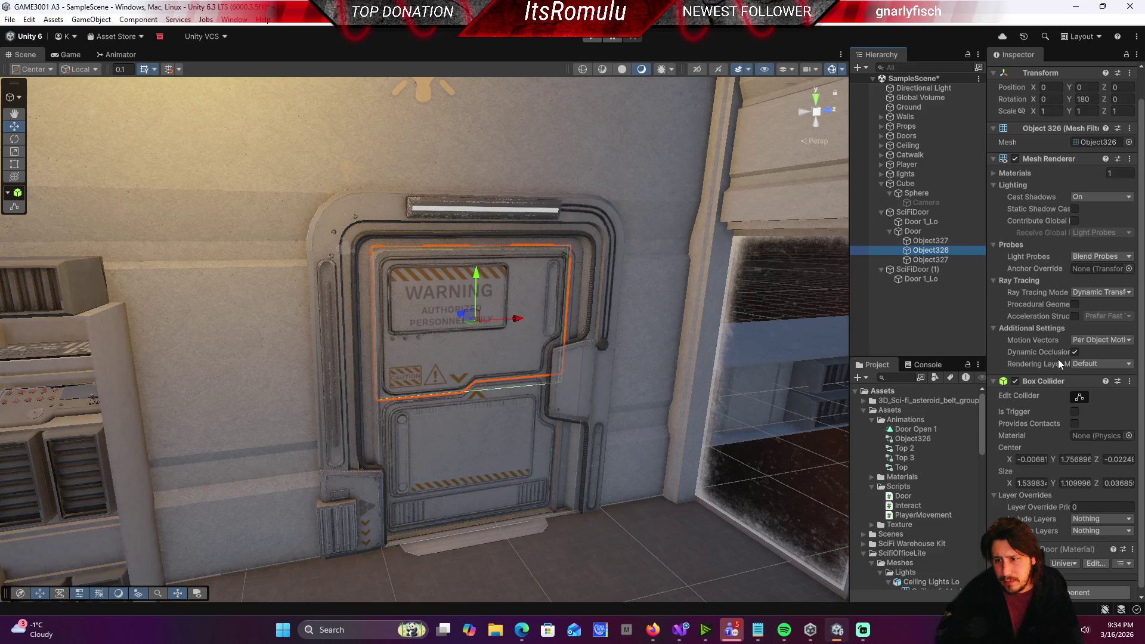
pyautogui.scroll(2, 1034, 325)
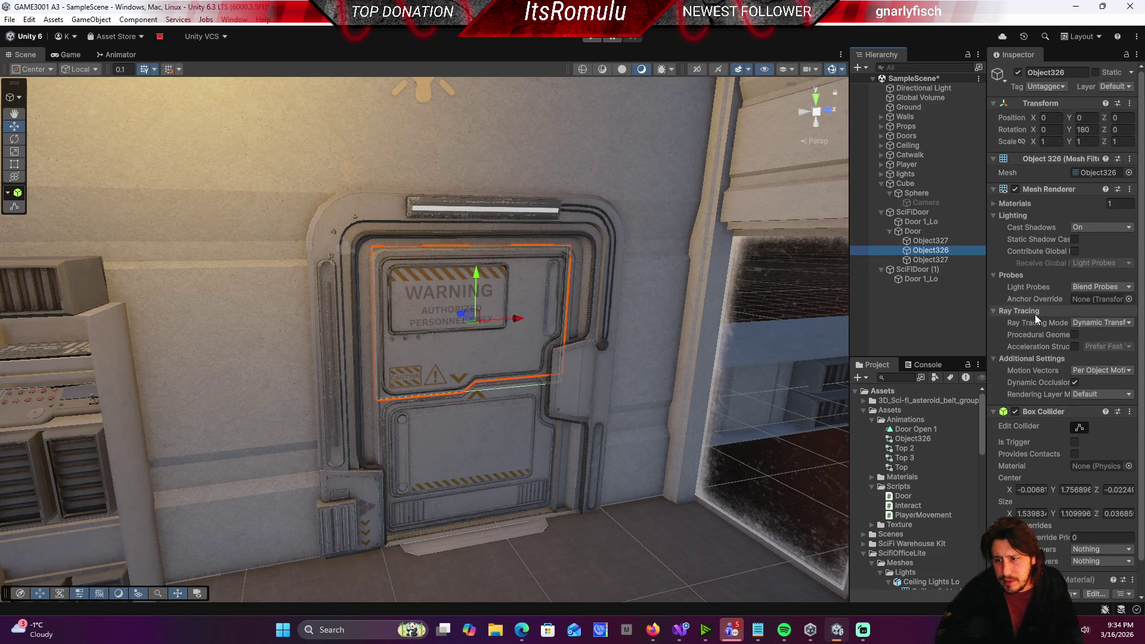
pyautogui.click(934, 242)
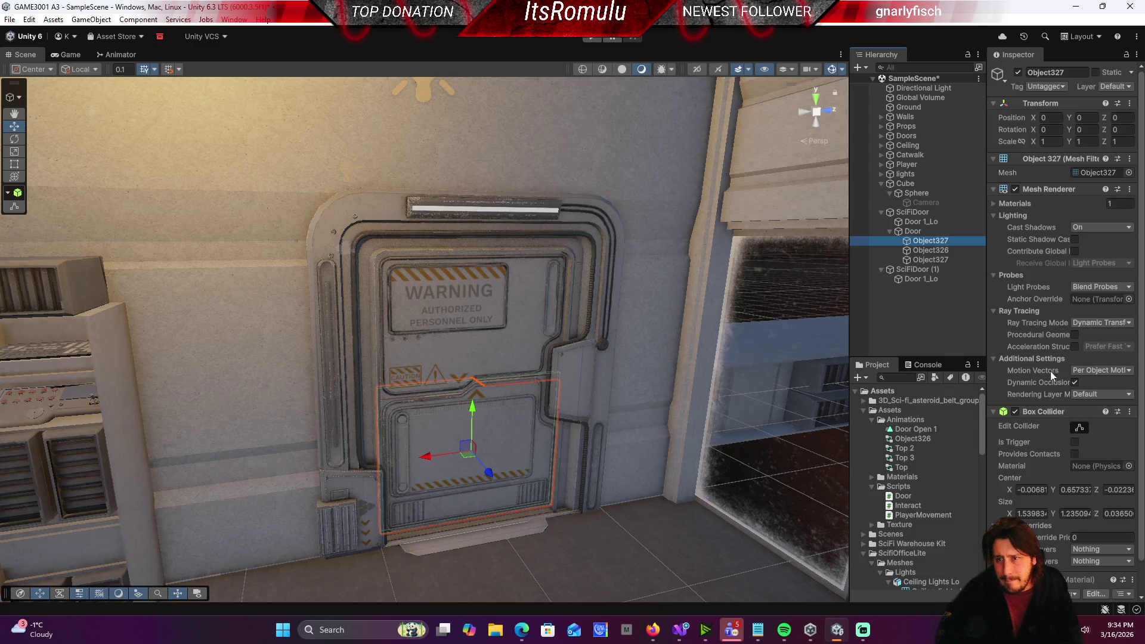
pyautogui.click(914, 229)
pyautogui.scroll(-1, 1049, 313)
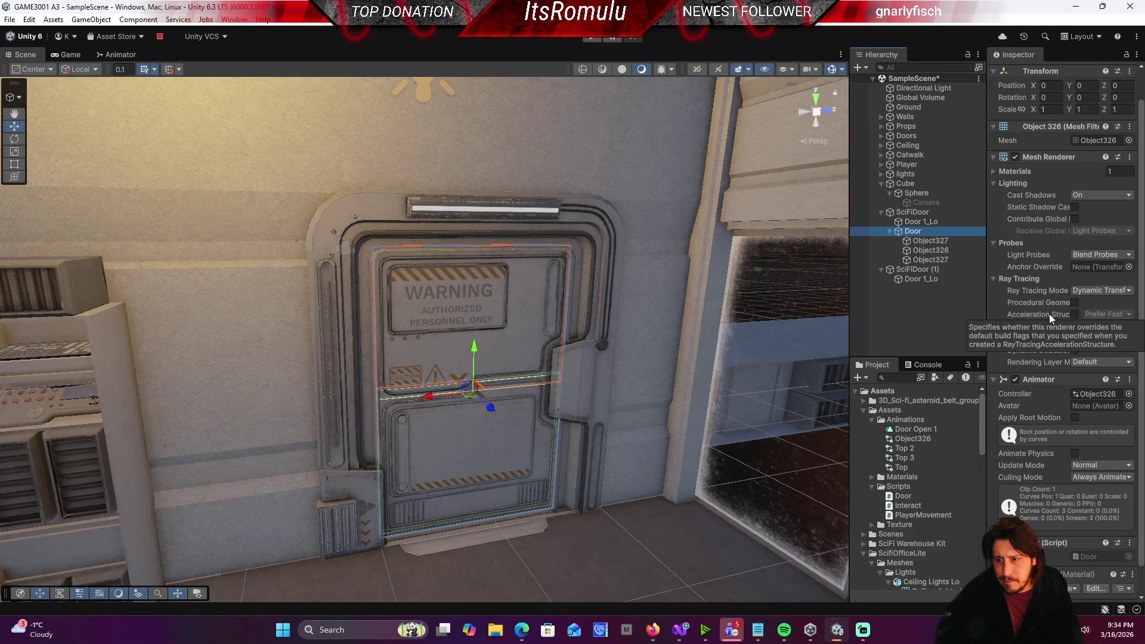
pyautogui.scroll(-1, 1060, 381)
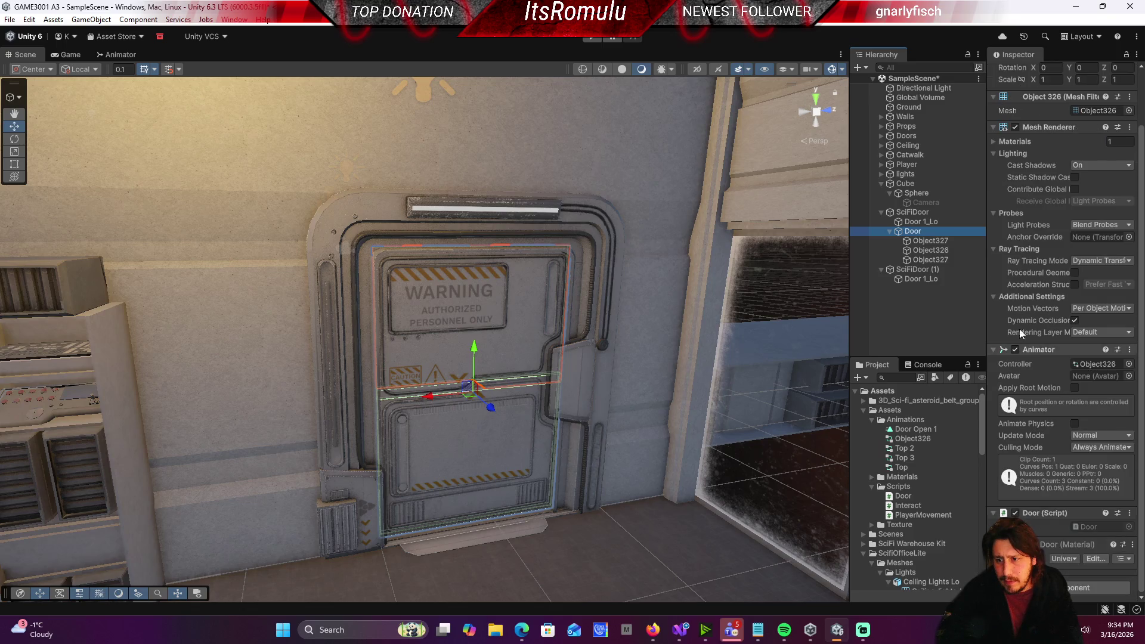
pyautogui.click(947, 242)
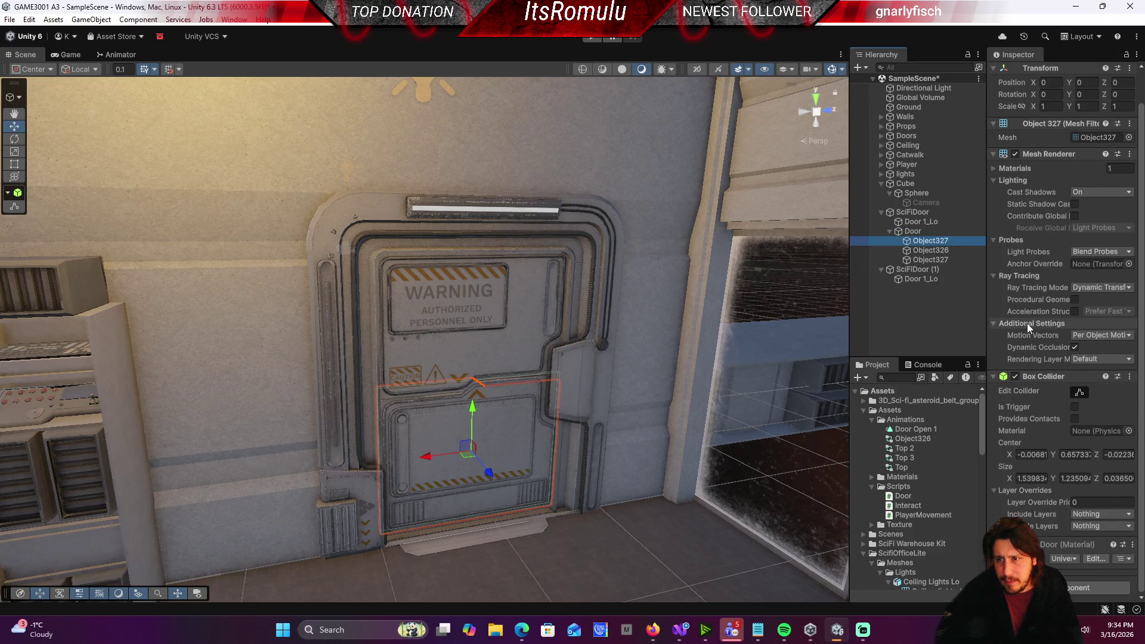
pyautogui.scroll(-1, 1026, 324)
pyautogui.click(945, 251)
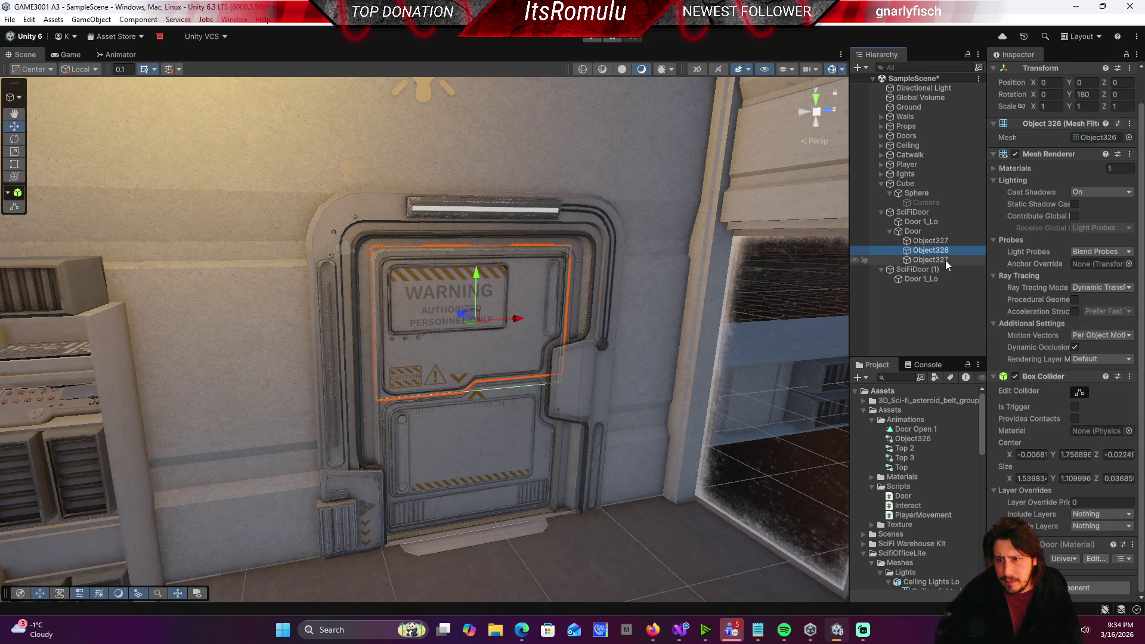
# Step: Check the second door's Object327 and frame, reselect SciFiDoor's Door, then grab the Object326 controller
pyautogui.click(945, 260)
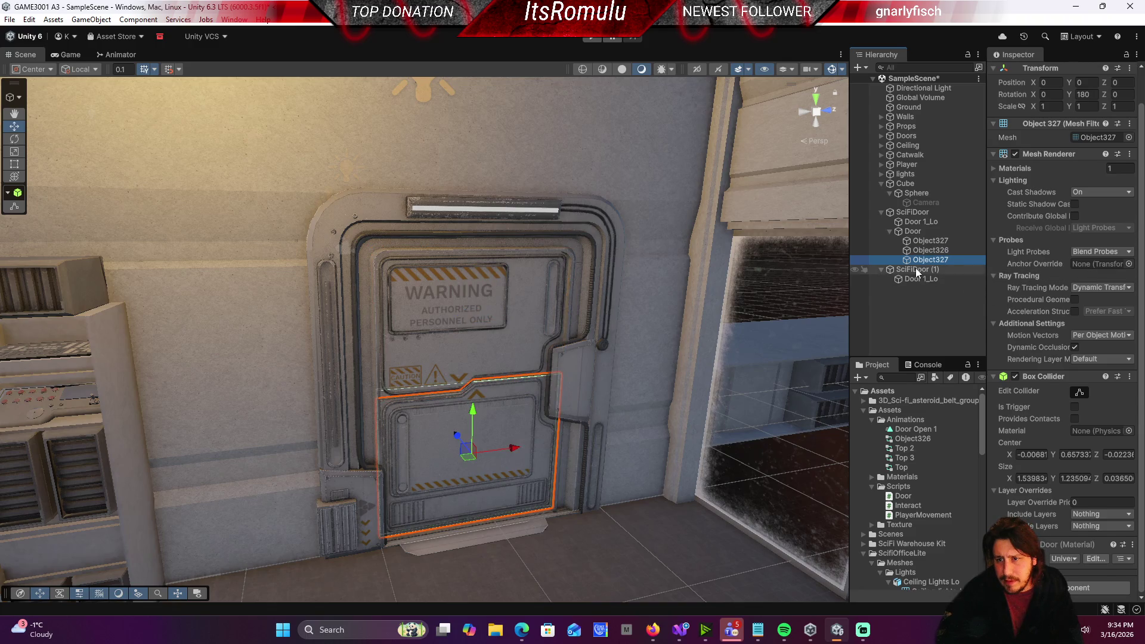
pyautogui.click(920, 278)
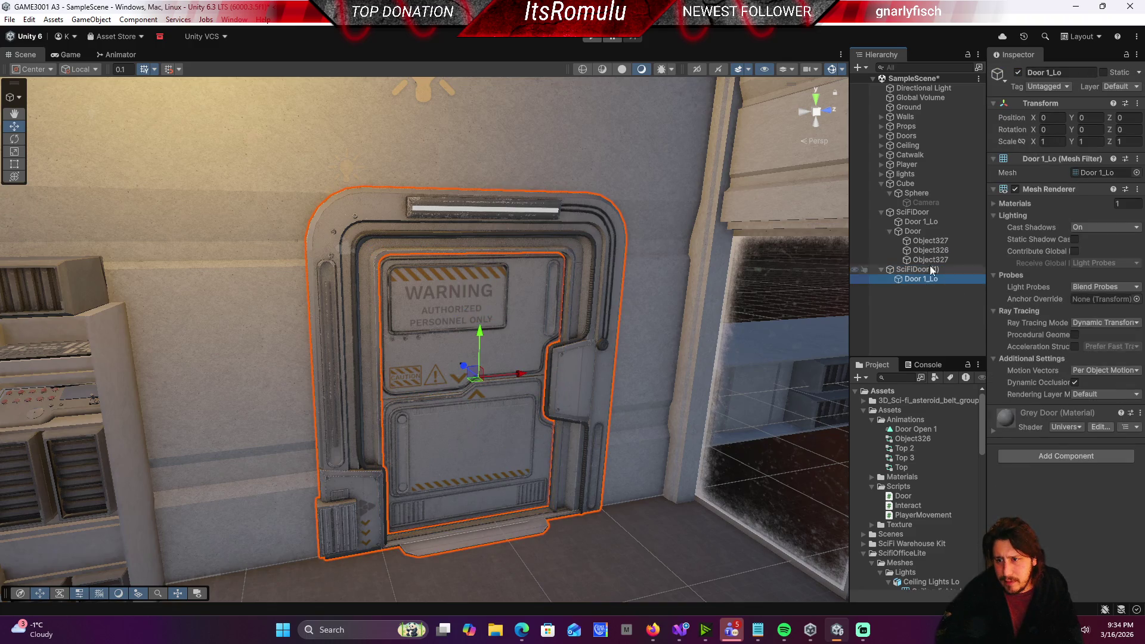
pyautogui.click(925, 230)
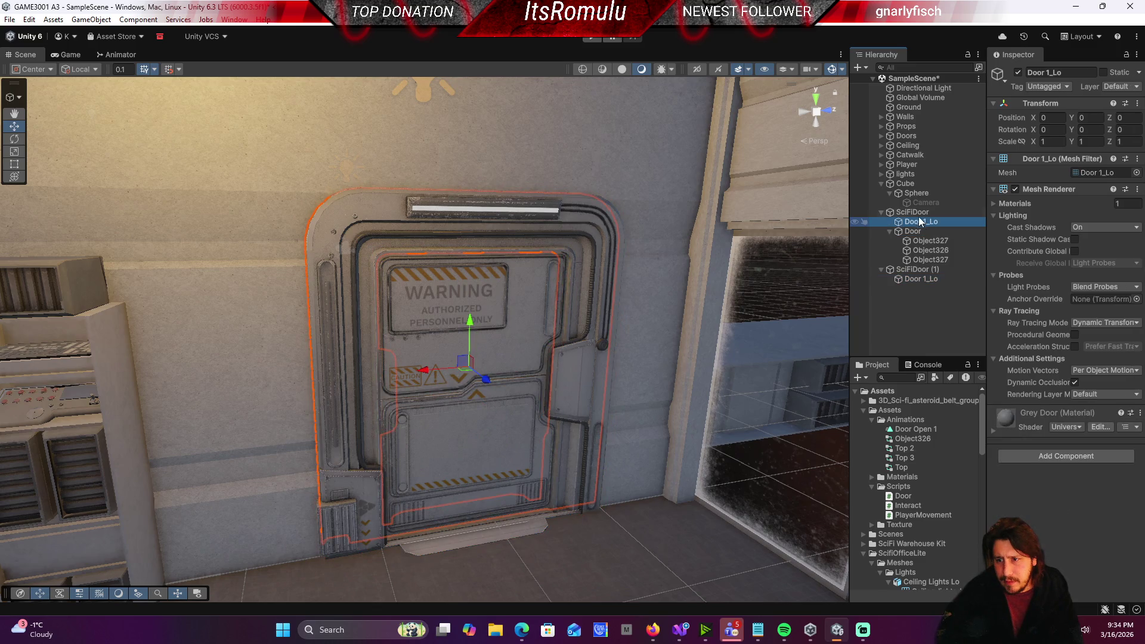
pyautogui.click(918, 215)
pyautogui.click(924, 232)
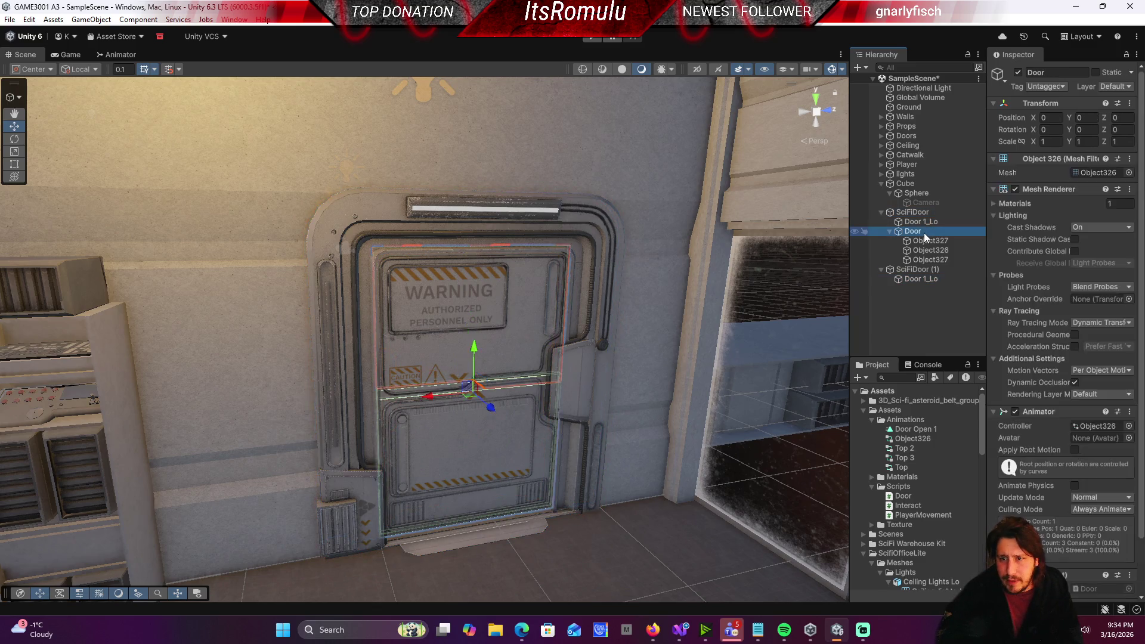
pyautogui.scroll(-3, 1055, 367)
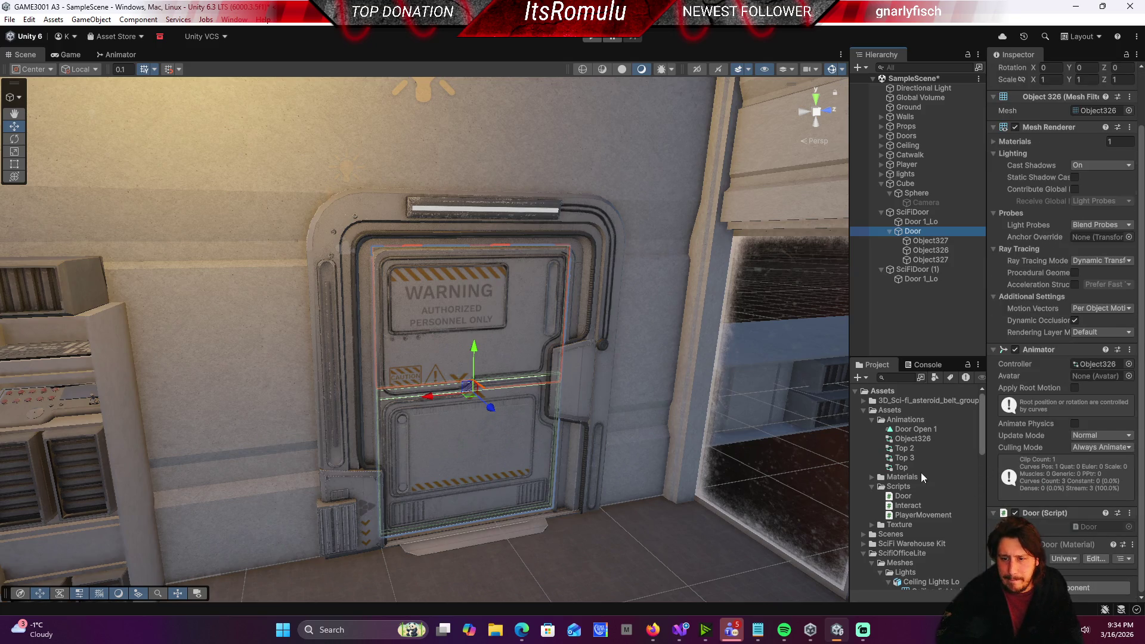
pyautogui.click(910, 439)
pyautogui.moveTo(909, 438); pyautogui.dragTo(926, 242)
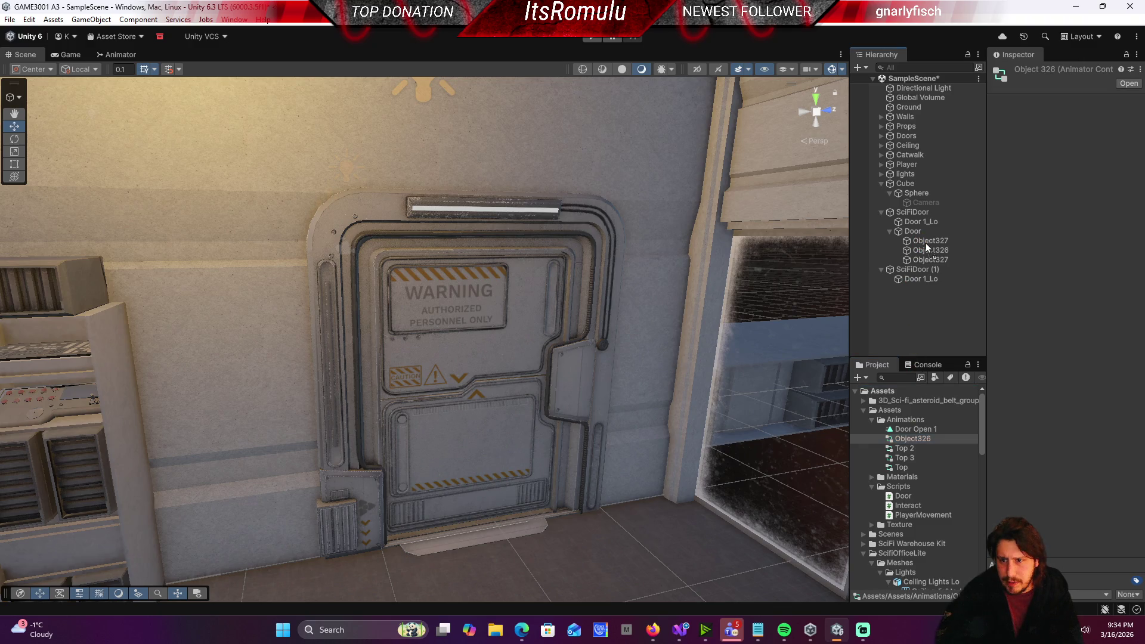
# Step: Drop the Object326 controller onto Object327 and open the controller to view its clip
pyautogui.click(925, 241)
pyautogui.scroll(-3, 1039, 321)
pyautogui.scroll(-3, 1040, 320)
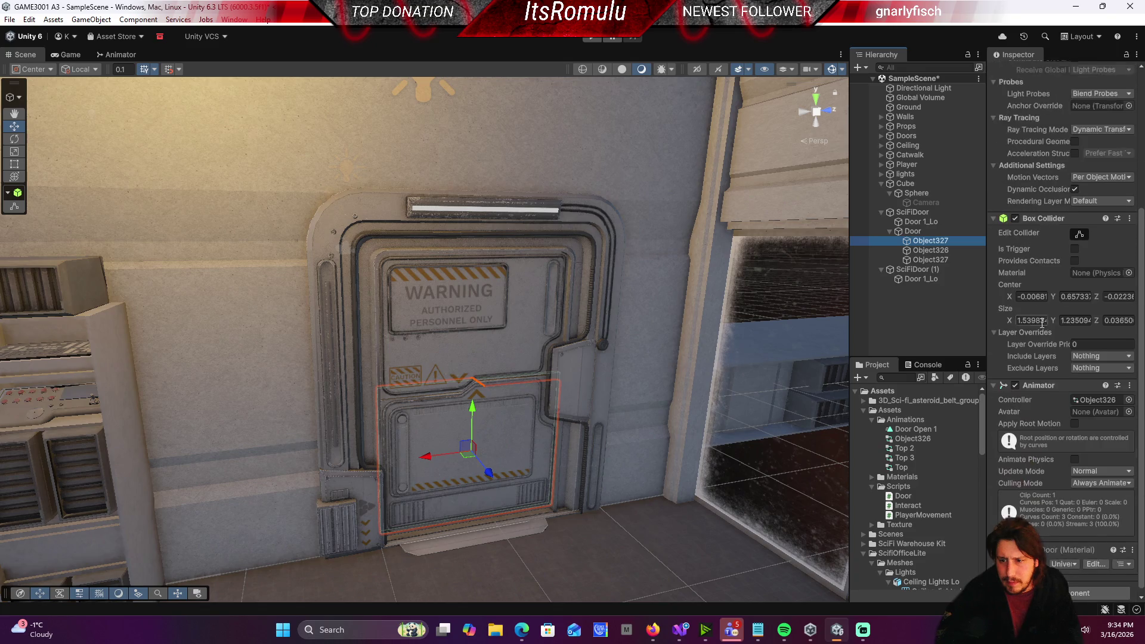
pyautogui.scroll(3, 1039, 323)
pyautogui.scroll(-5, 1039, 325)
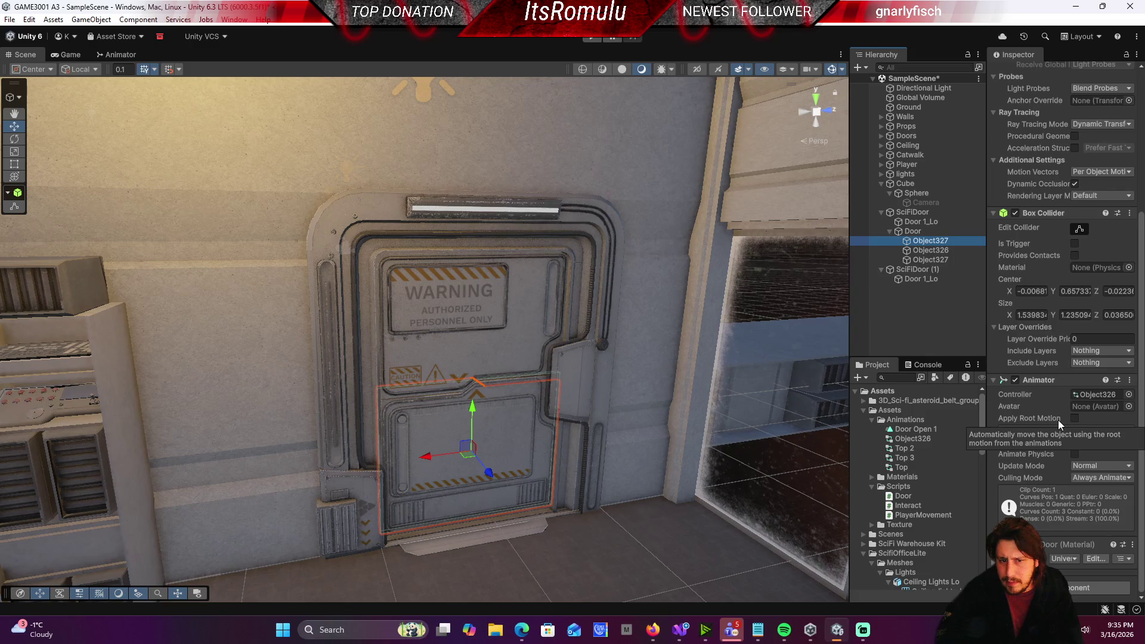
pyautogui.doubleClick(1096, 394)
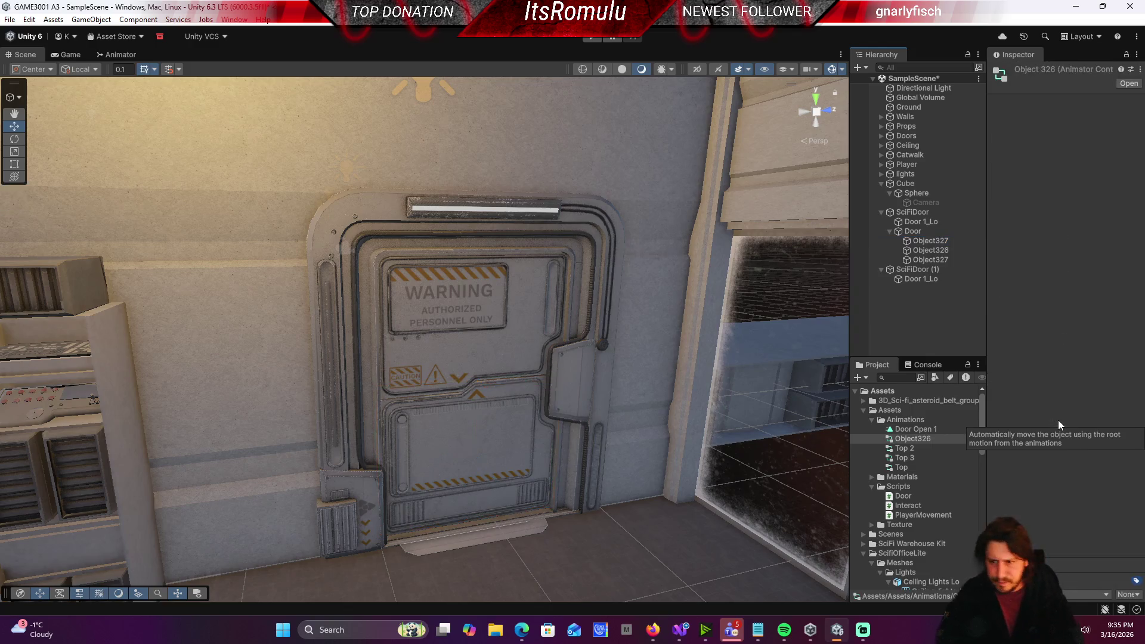
# Step: Compare Object327's new Animator with the Door object's Animator and Door script
pyautogui.click(930, 241)
pyautogui.scroll(-5, 1050, 327)
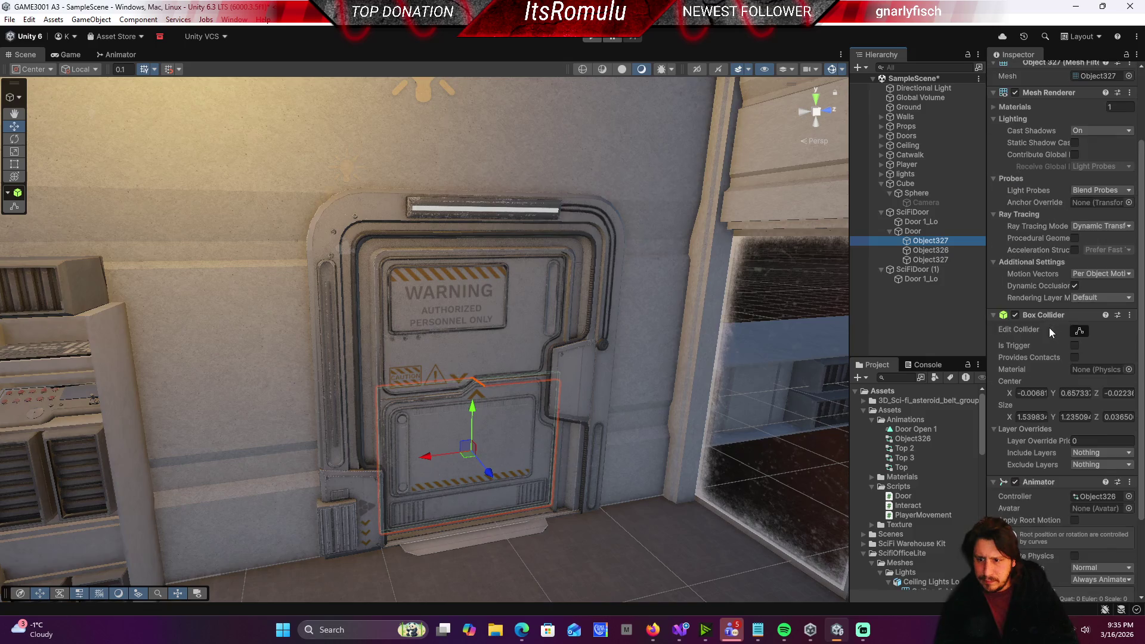
pyautogui.click(930, 240)
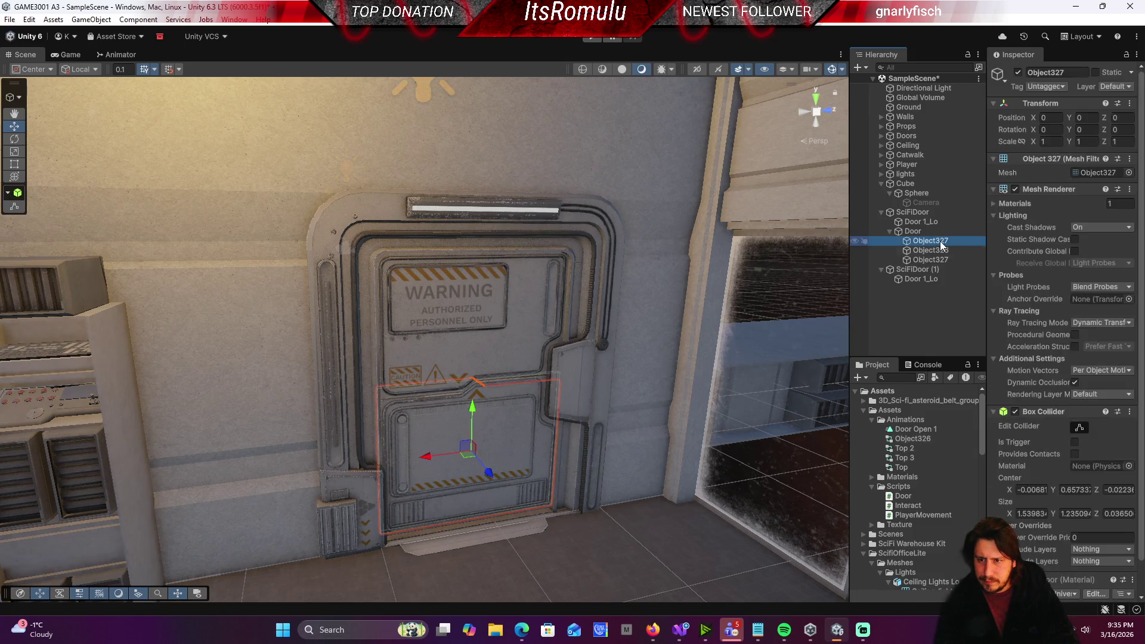
pyautogui.scroll(-3, 1050, 405)
pyautogui.click(931, 232)
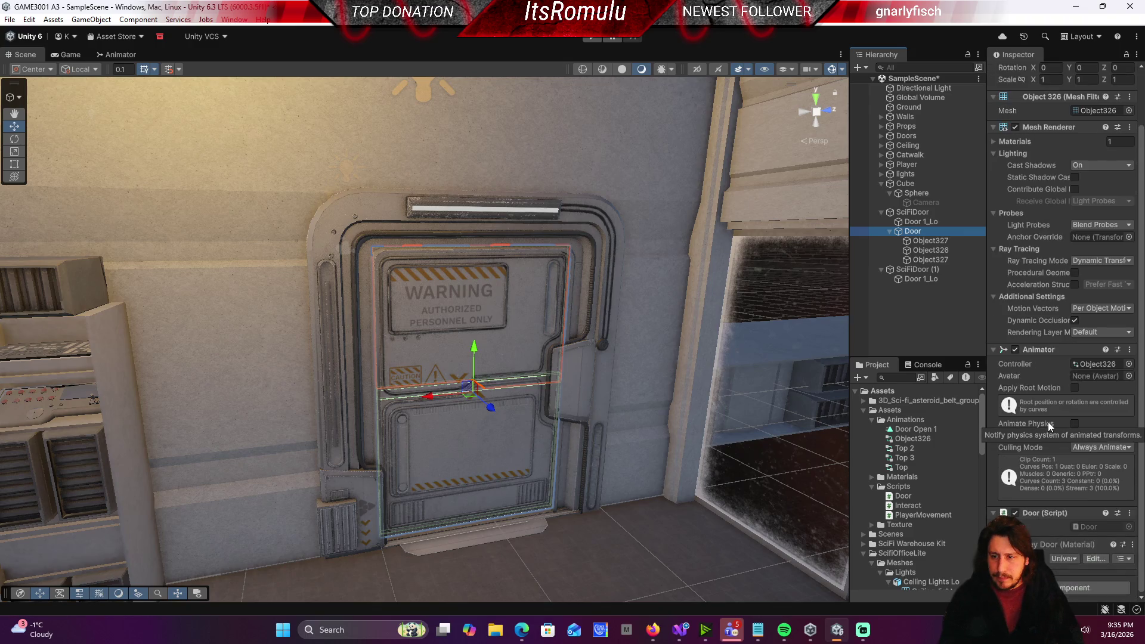
pyautogui.click(930, 240)
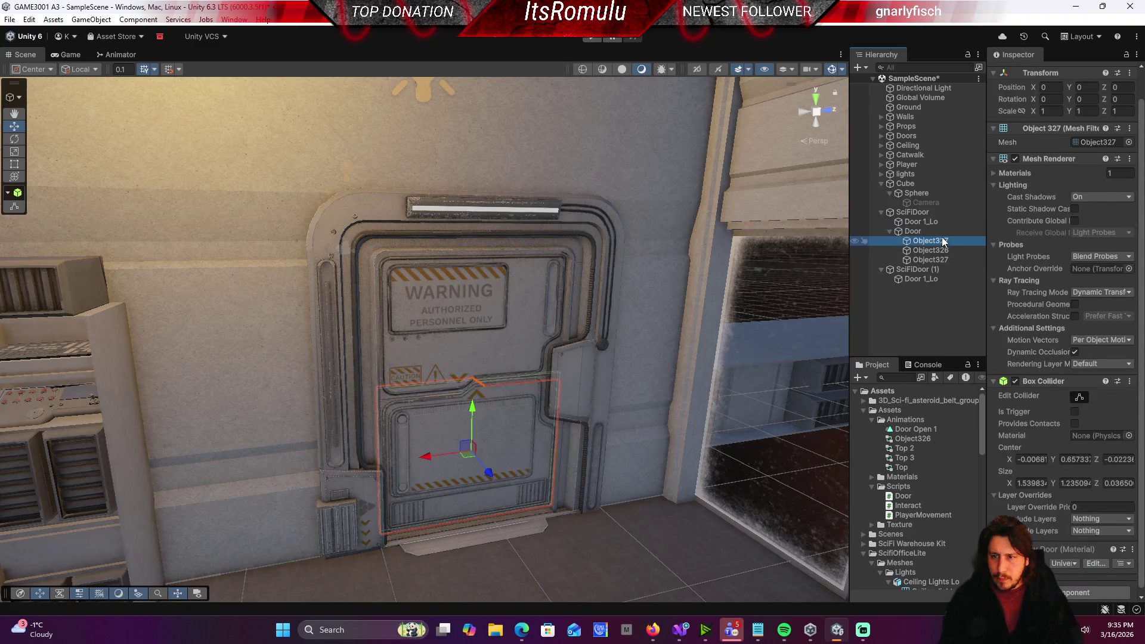
pyautogui.click(912, 231)
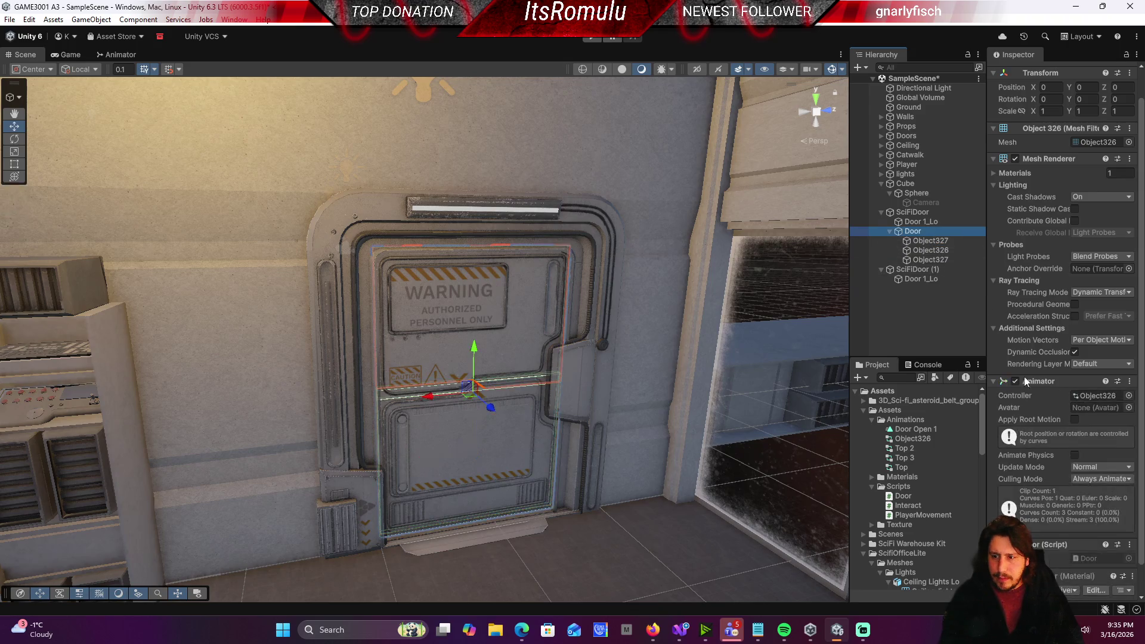
pyautogui.scroll(-1, 1040, 399)
pyautogui.scroll(2, 1053, 417)
pyautogui.scroll(-2, 1053, 417)
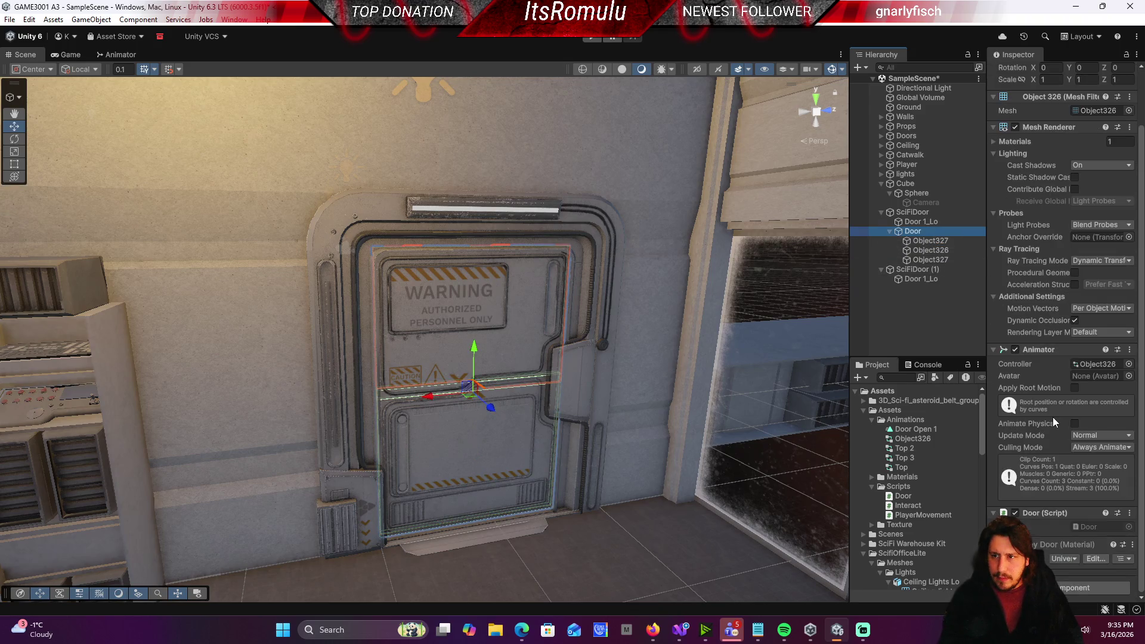
# Step: Add a Box Collider to the Door object and start the game
pyautogui.click(1079, 587)
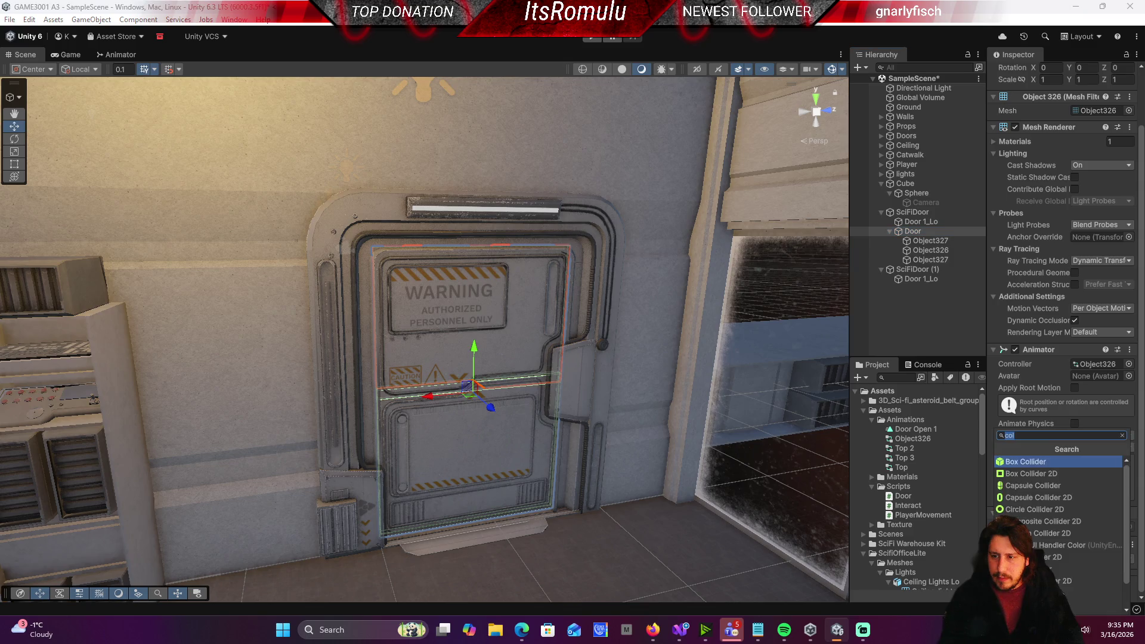
pyautogui.click(1051, 460)
pyautogui.scroll(-4, 1055, 528)
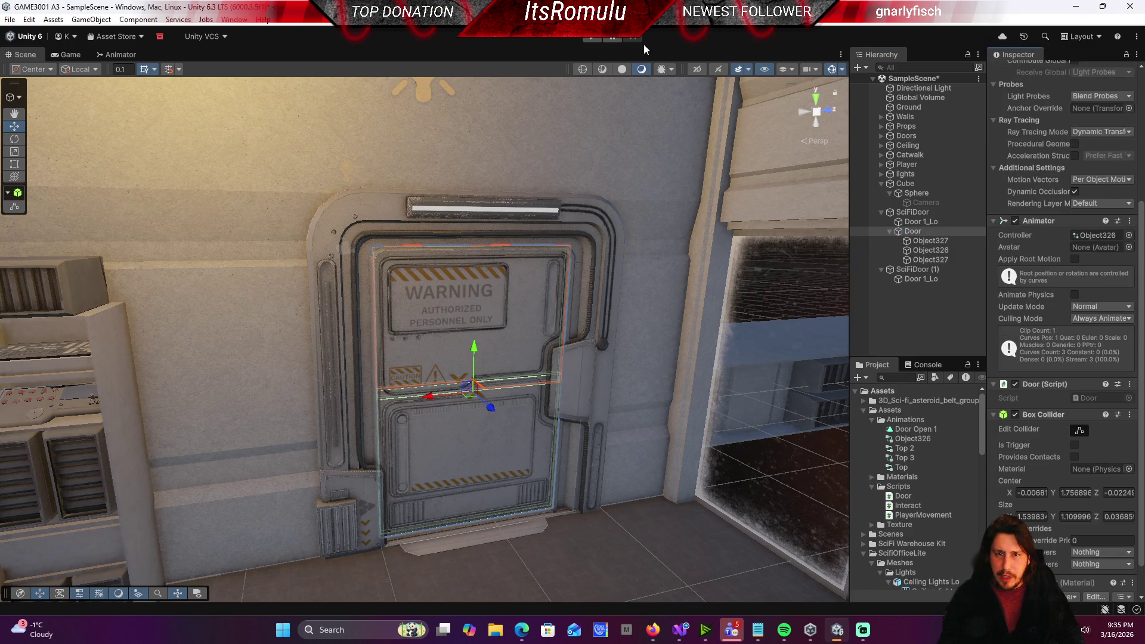
pyautogui.click(590, 37)
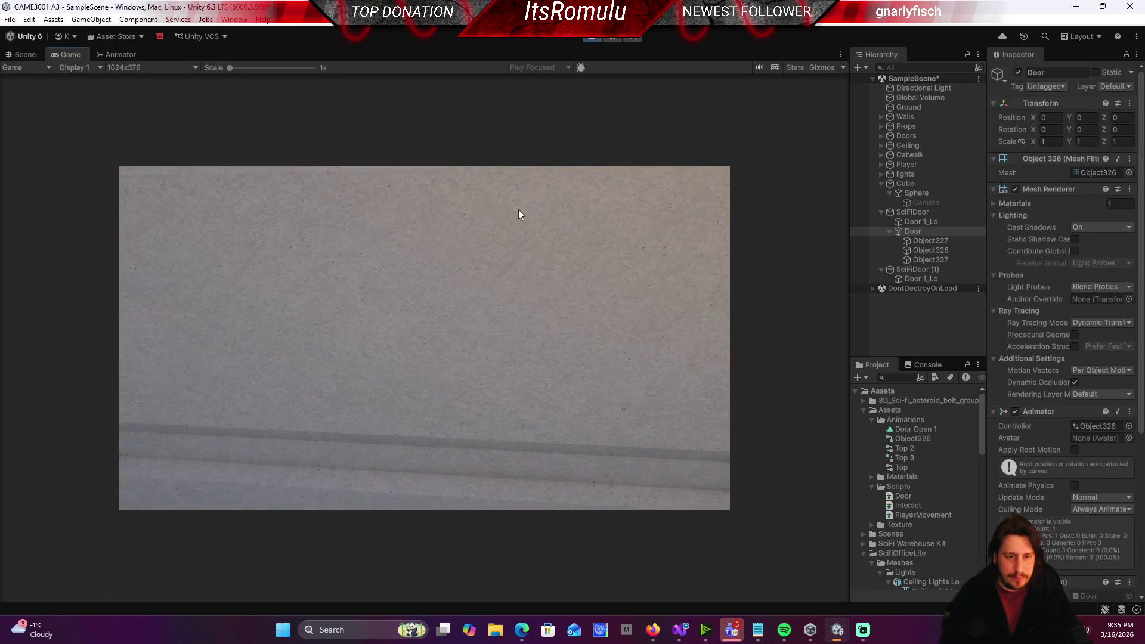
# Step: Walk to the warning door, open it with E ('Door Opened'), and enter the office
pyautogui.click(518, 209)
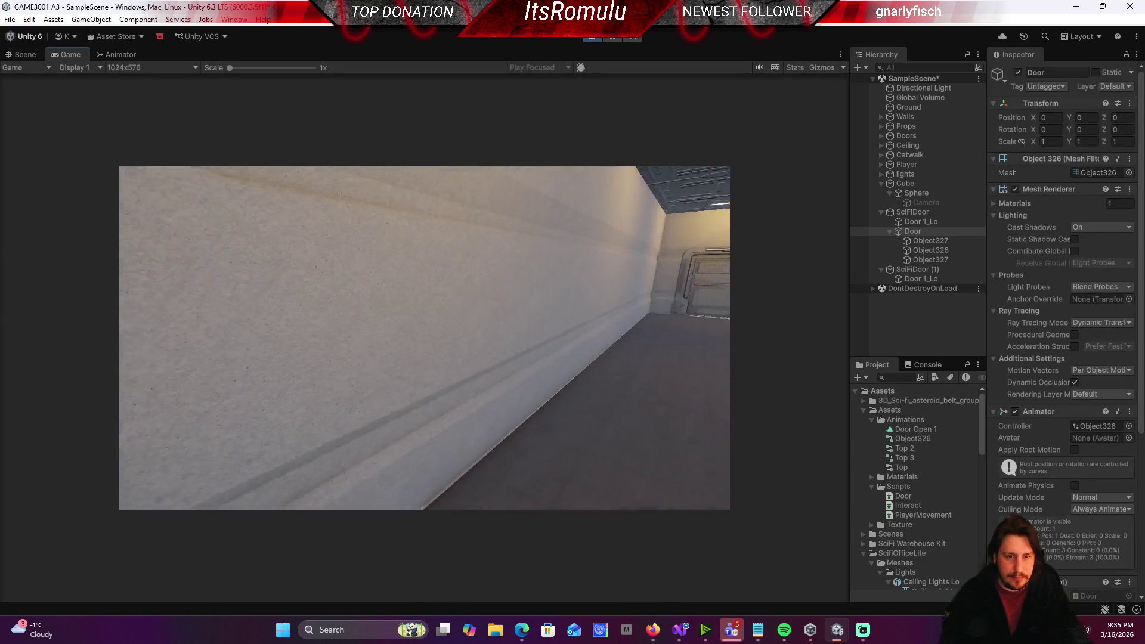
pyautogui.press('w')
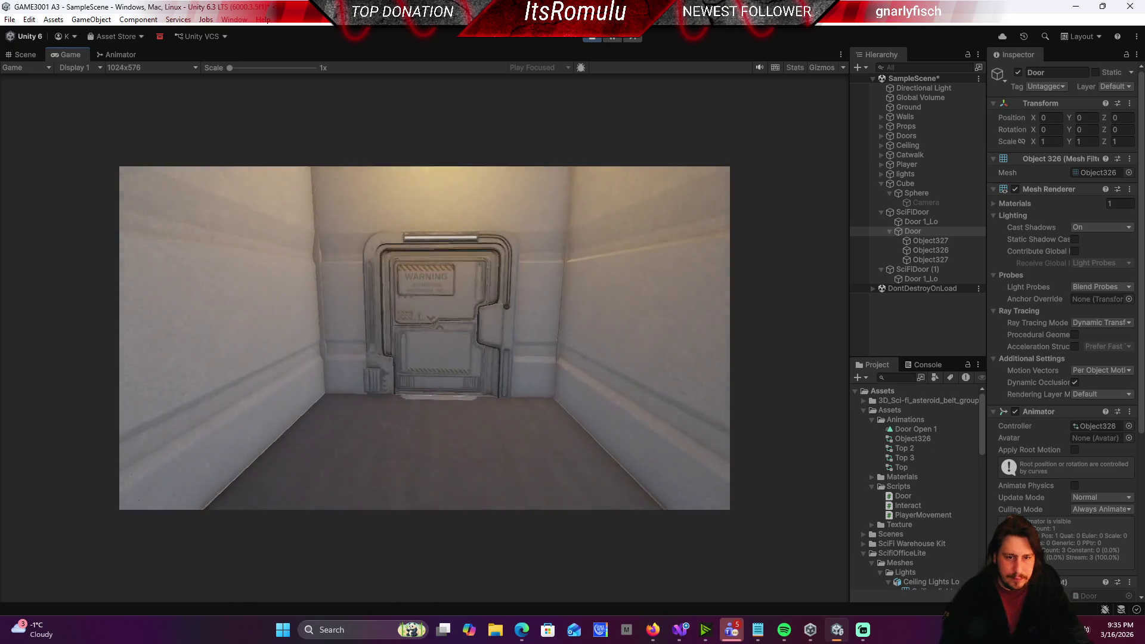
pyautogui.press('e')
pyautogui.press('w')
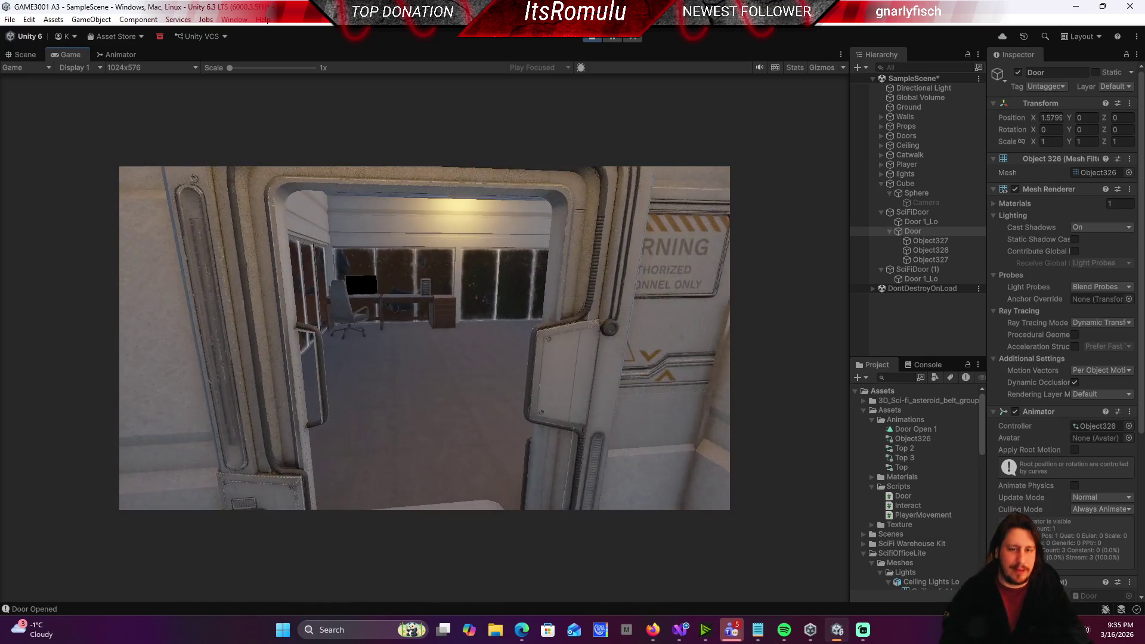
pyautogui.press('w')
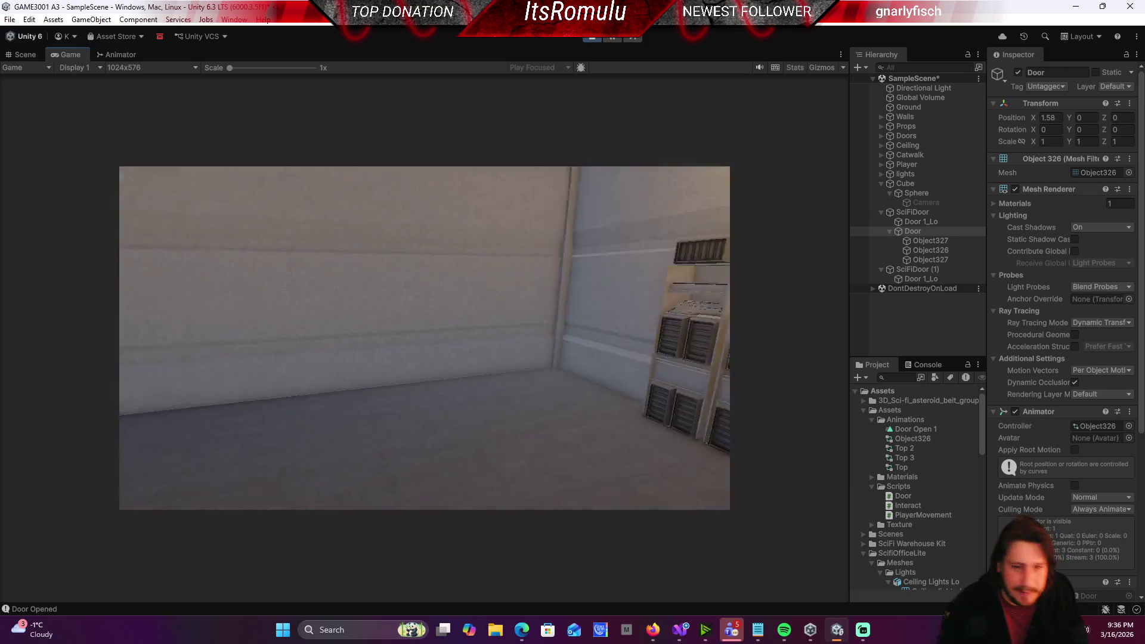
# Step: Walk back out to the corridor, turn around, and re-enter the office through the doorway
pyautogui.press('w')
pyautogui.press('w')
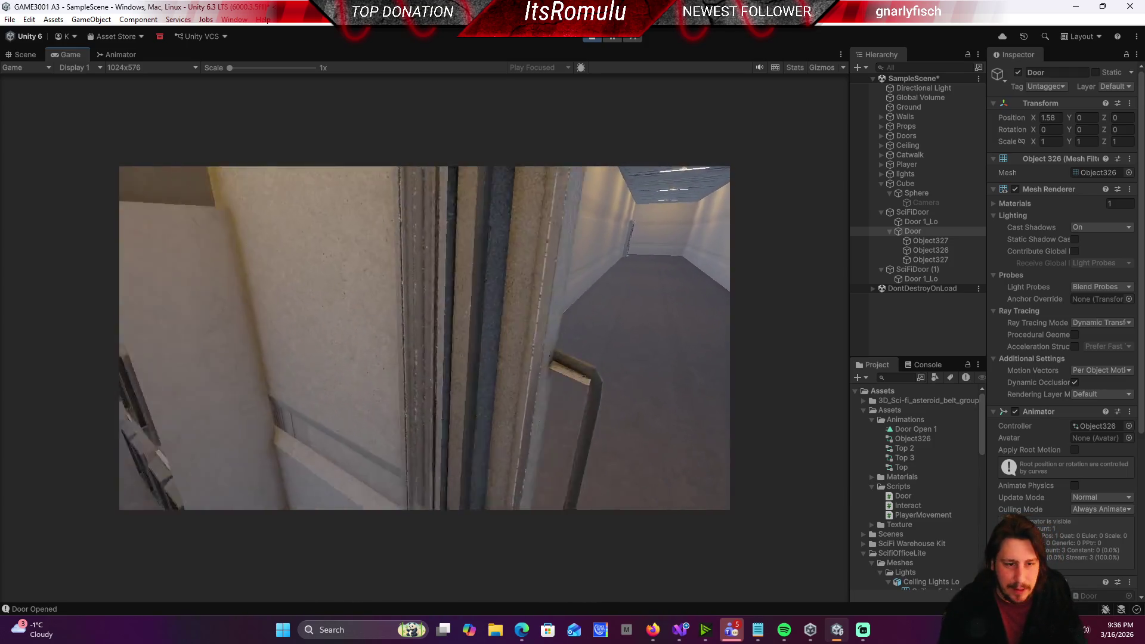
pyautogui.press('w')
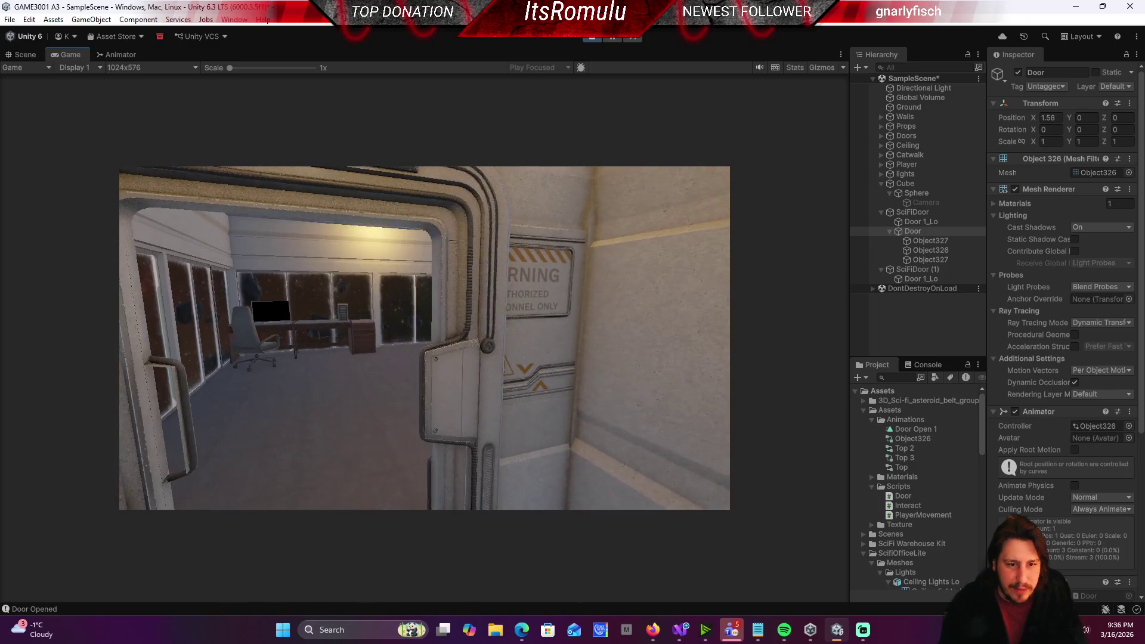
pyautogui.press('w')
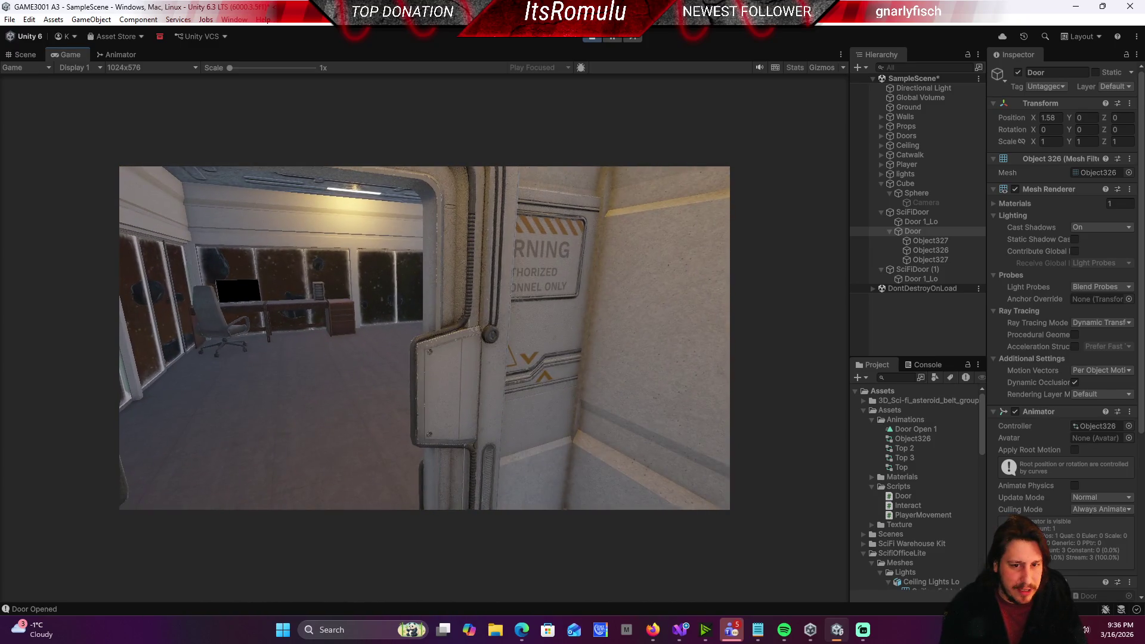
pyautogui.press('w')
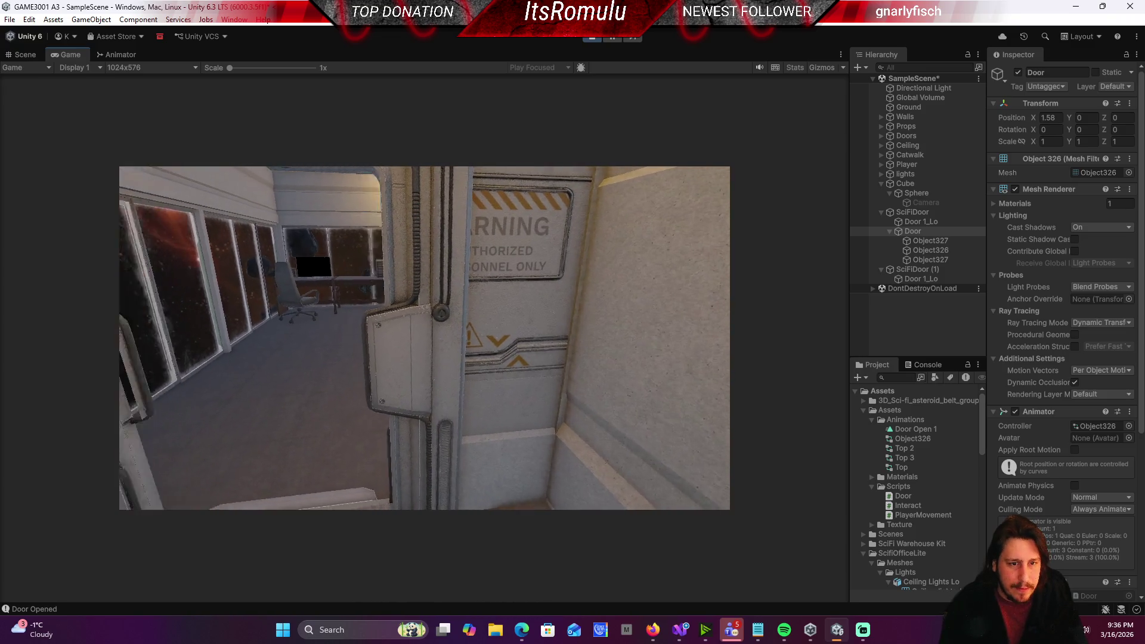
pyautogui.press('w')
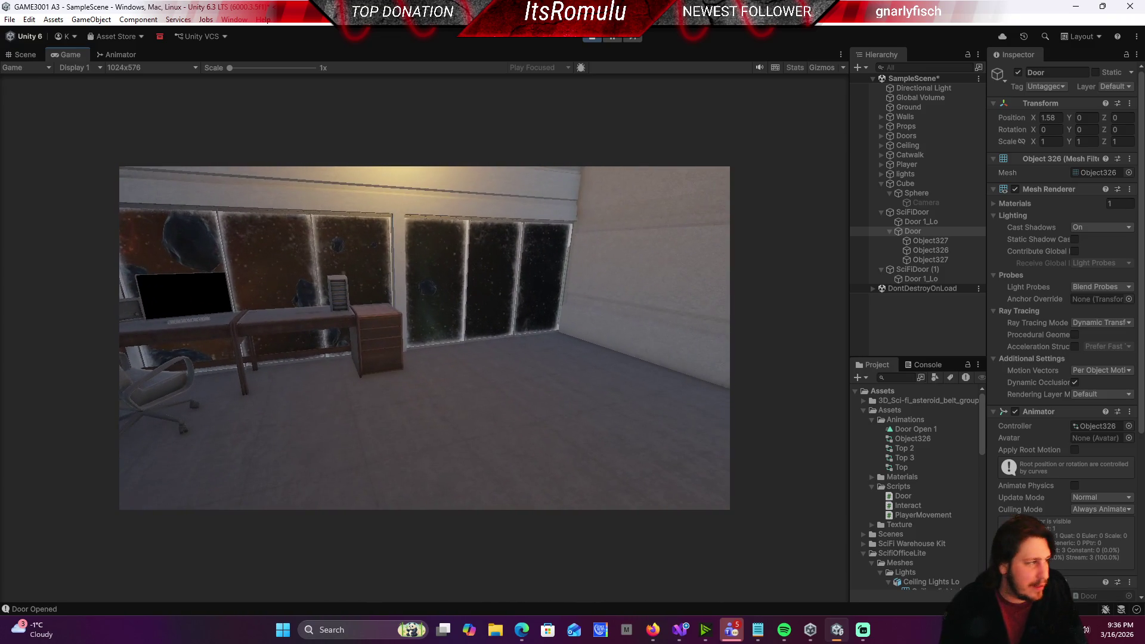
# Step: Stop the game and undo an accidental move of the player's camera
pyautogui.click(597, 38)
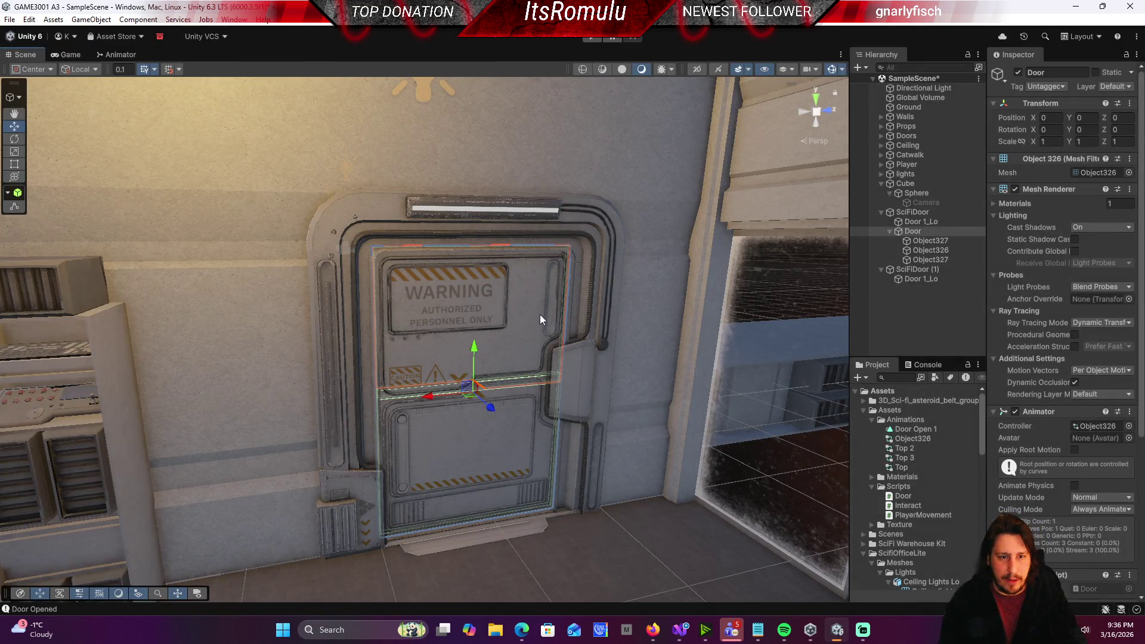
pyautogui.moveTo(541, 319)
pyautogui.mouseDown()
pyautogui.moveTo(416, 332)
pyautogui.moveTo(90, 503)
pyautogui.moveTo(481, 355)
pyautogui.moveTo(488, 238)
pyautogui.moveTo(532, 406)
pyautogui.mouseUp()
pyautogui.click(489, 238)
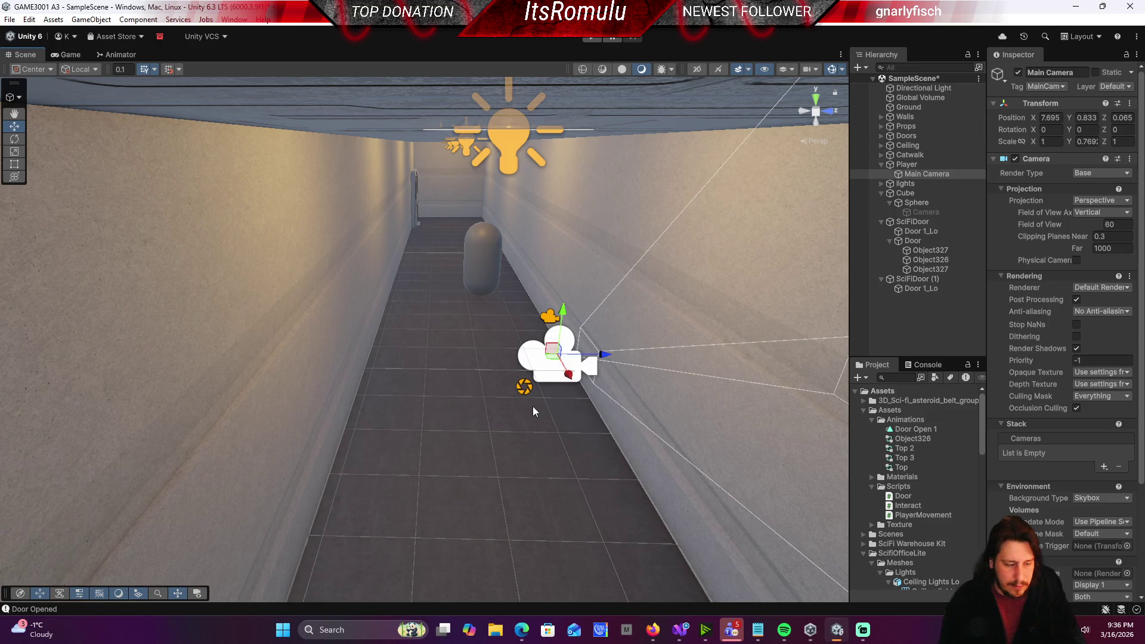
pyautogui.hotkey('ctrl', 'z')
# Step: Drag the player capsule down the corridor into the office, beside the windows
pyautogui.click(485, 280)
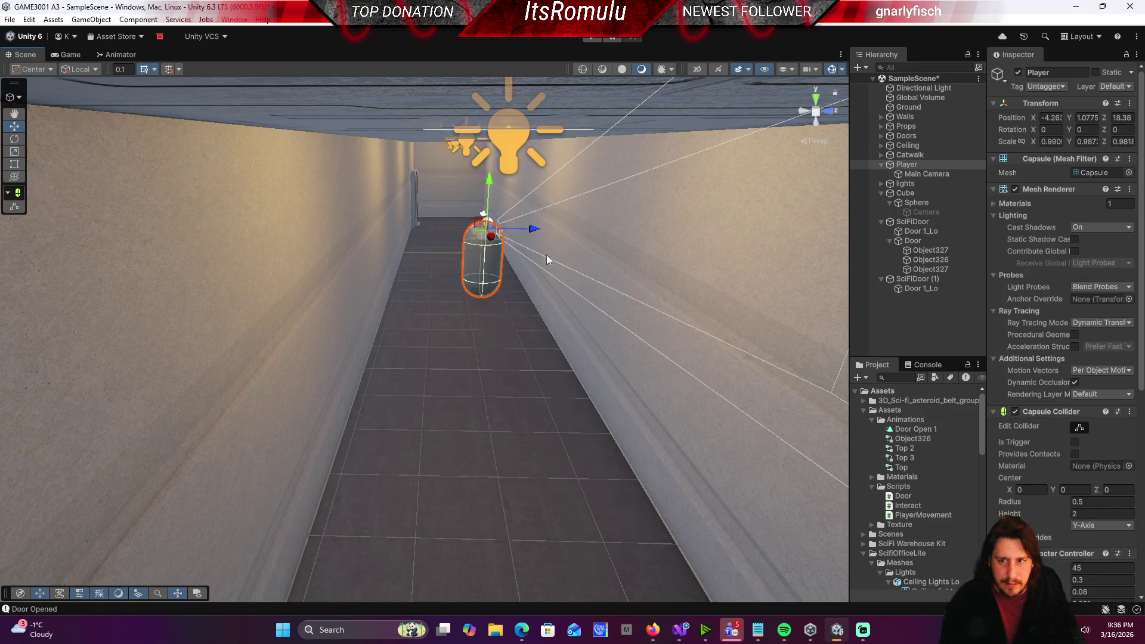
pyautogui.moveTo(492, 239); pyautogui.dragTo(689, 576)
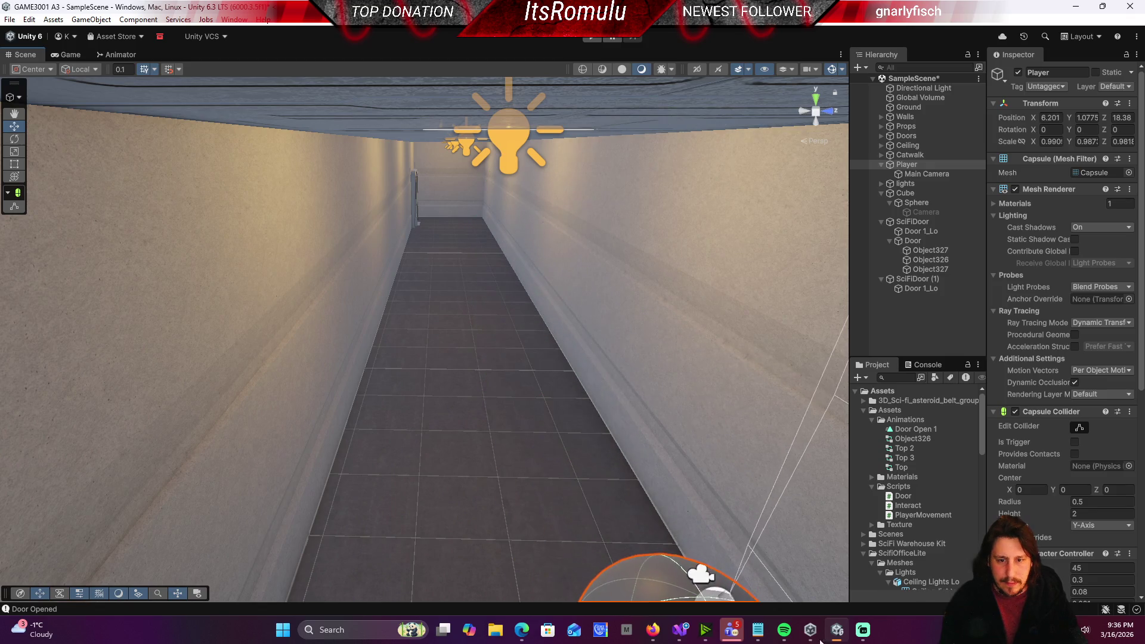
pyautogui.press('f')
pyautogui.scroll(-3, 459, 475)
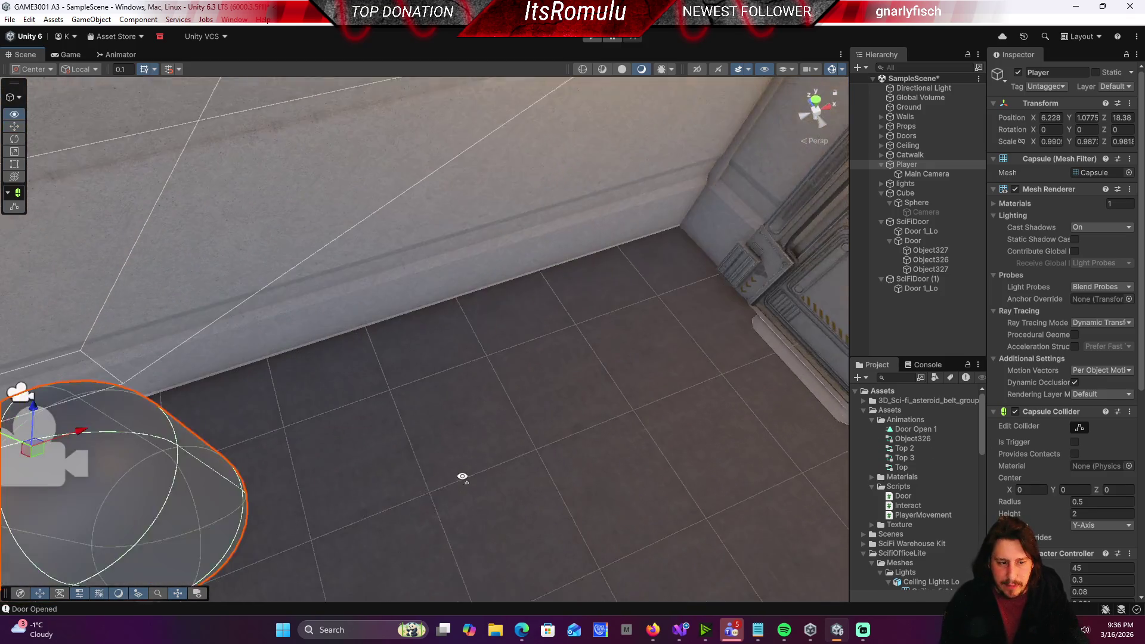
pyautogui.moveTo(72, 437)
pyautogui.mouseDown()
pyautogui.moveTo(596, 382)
pyautogui.moveTo(631, 356)
pyautogui.moveTo(537, 309)
pyautogui.moveTo(417, 286)
pyautogui.mouseUp()
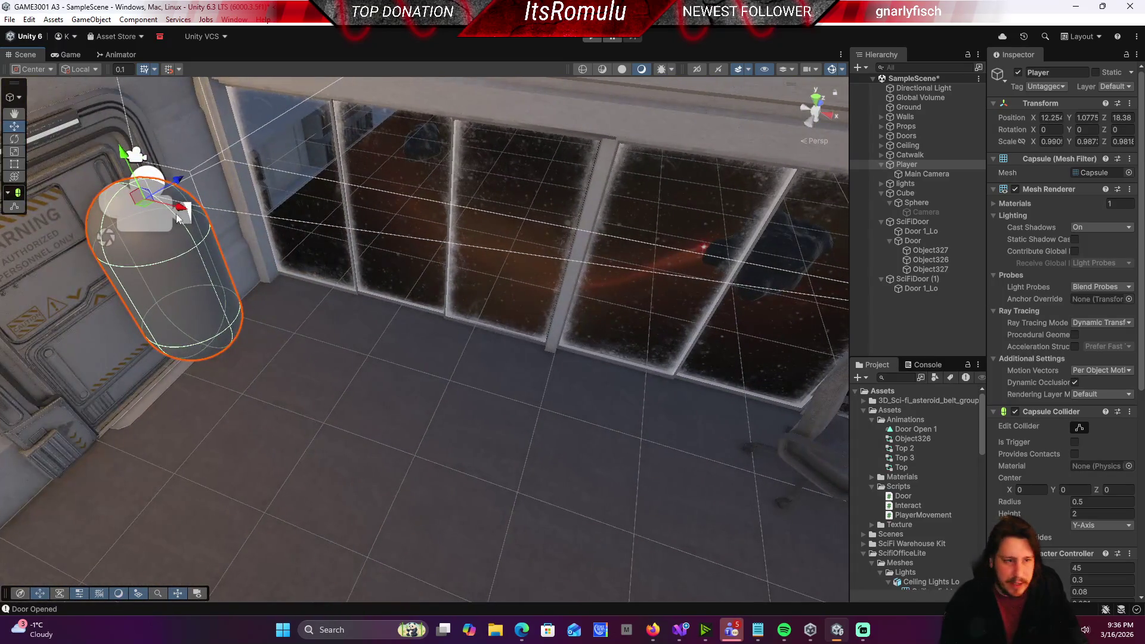
pyautogui.moveTo(179, 214); pyautogui.dragTo(342, 260)
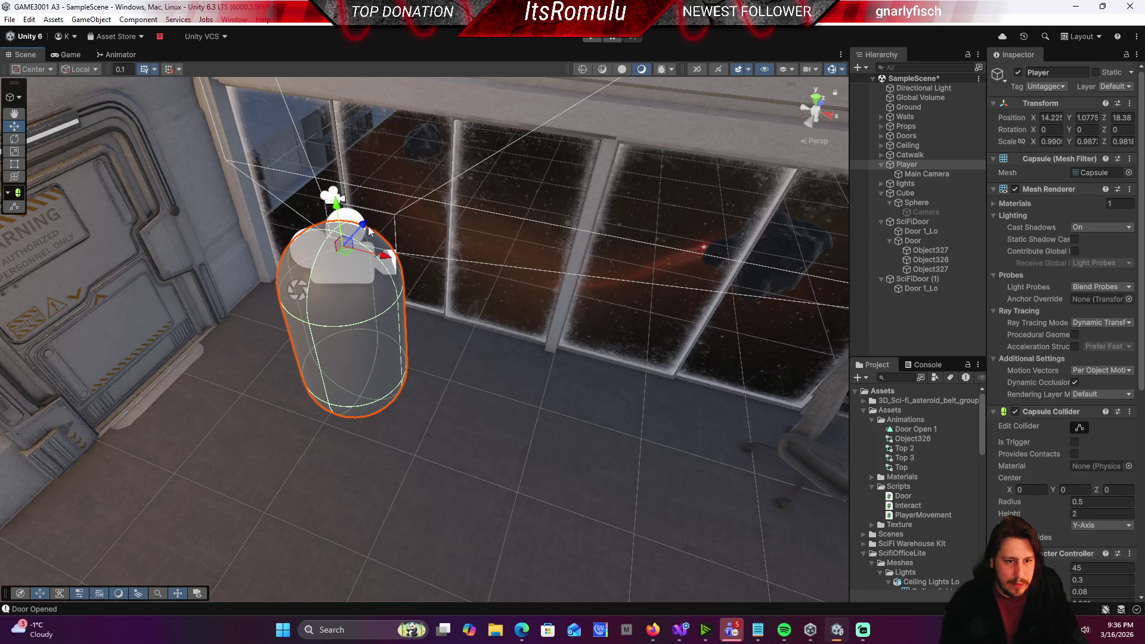
pyautogui.moveTo(363, 224); pyautogui.dragTo(700, 71)
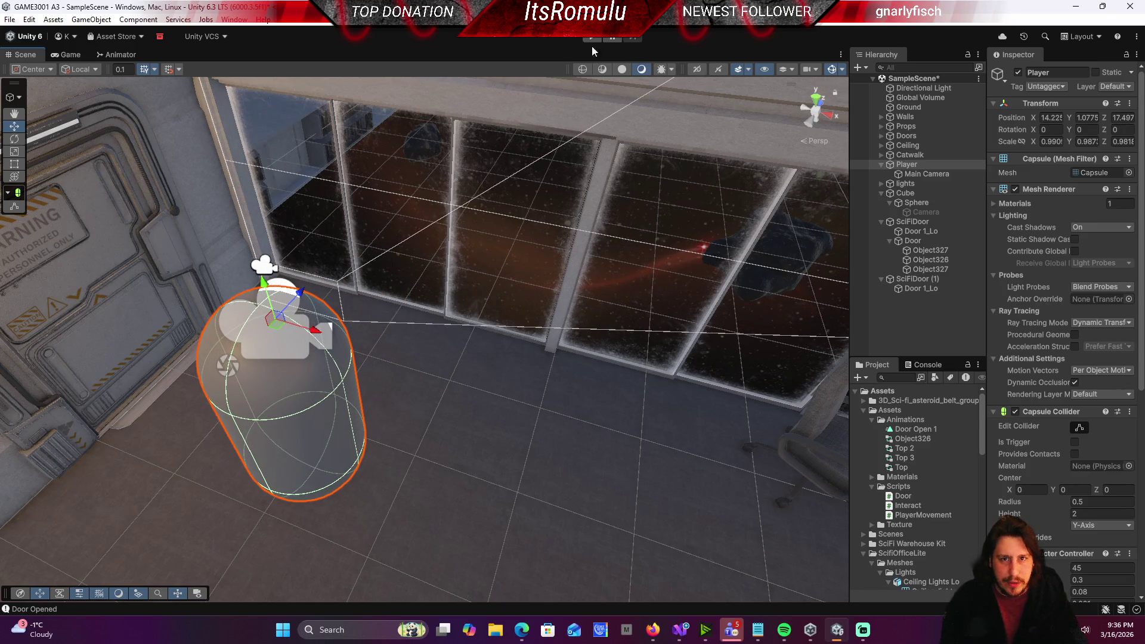
pyautogui.scroll(-10, 1023, 424)
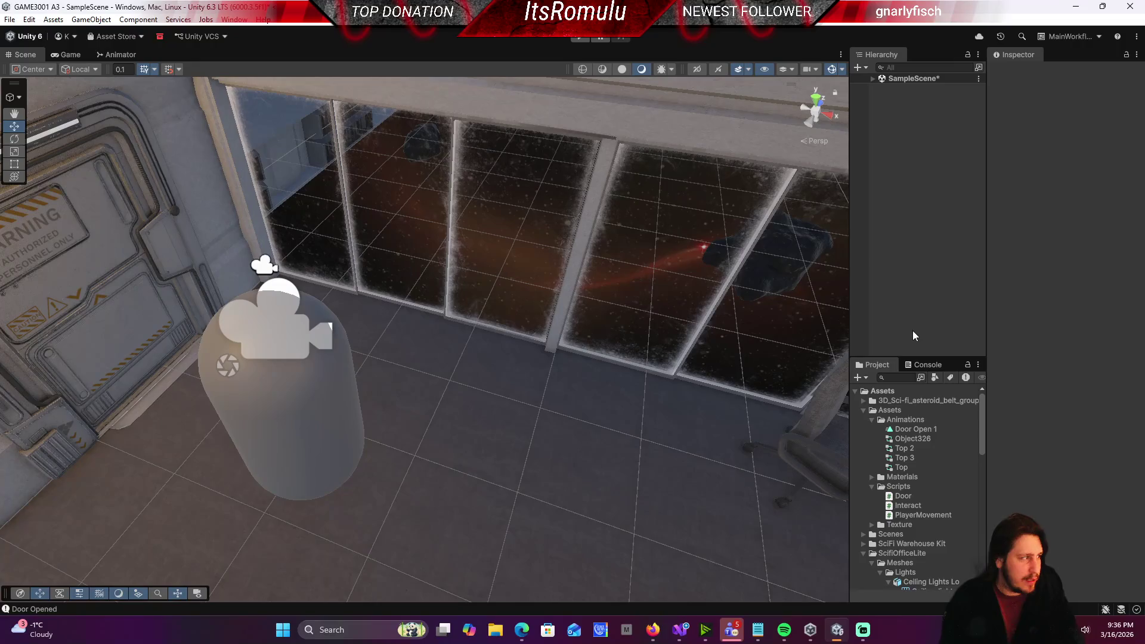
# Step: Play-test from the office spot, viewing desk, chair and starfield, then stop and restart the game
pyautogui.click(586, 37)
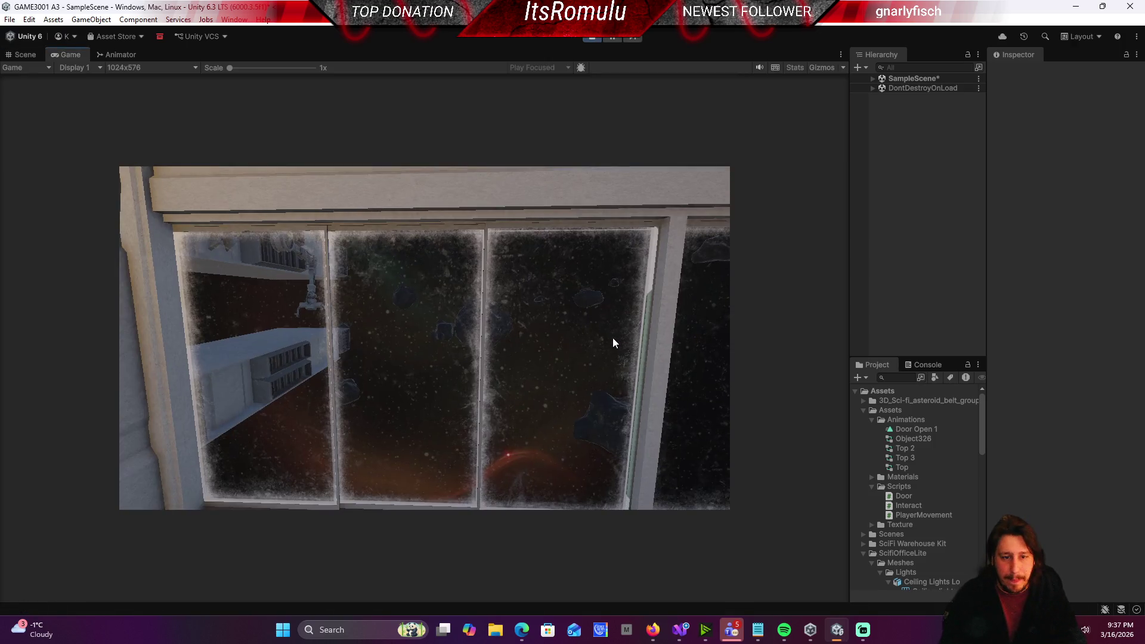
pyautogui.click(613, 338)
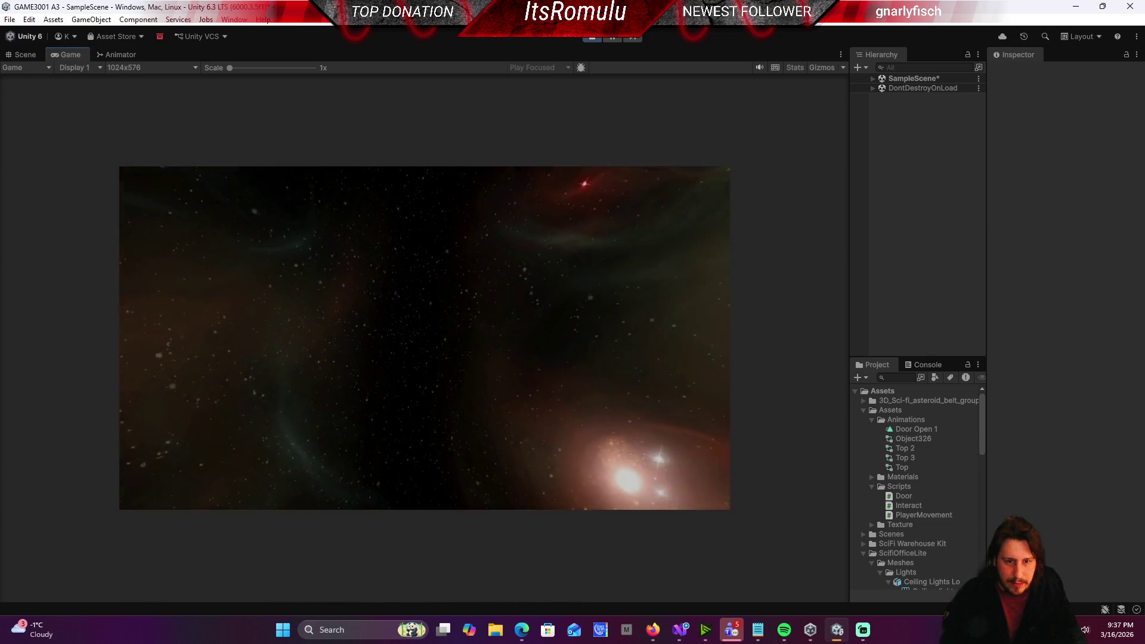
pyautogui.press('Escape')
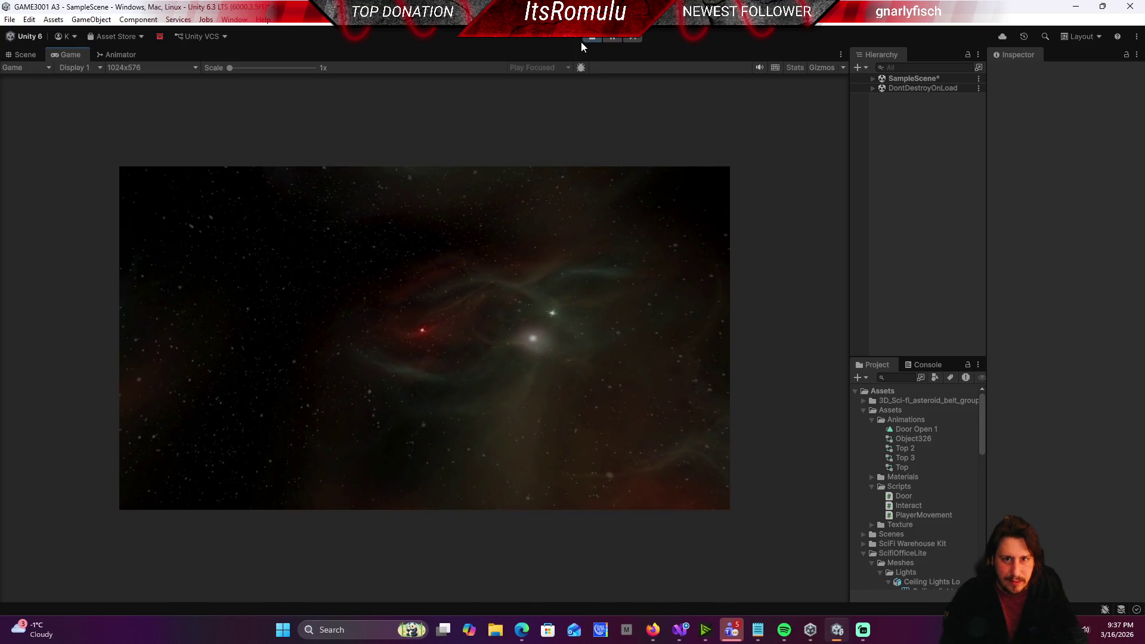
pyautogui.click(593, 37)
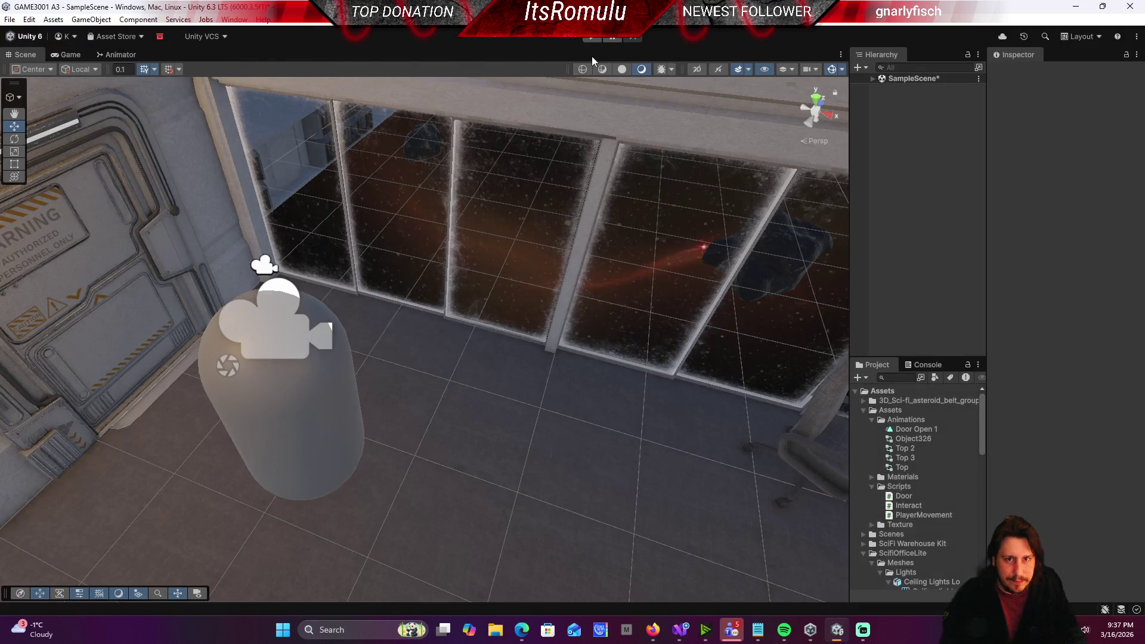
pyautogui.moveTo(473, 284)
pyautogui.mouseDown()
pyautogui.moveTo(478, 194)
pyautogui.moveTo(467, 205)
pyautogui.moveTo(491, 172)
pyautogui.mouseUp()
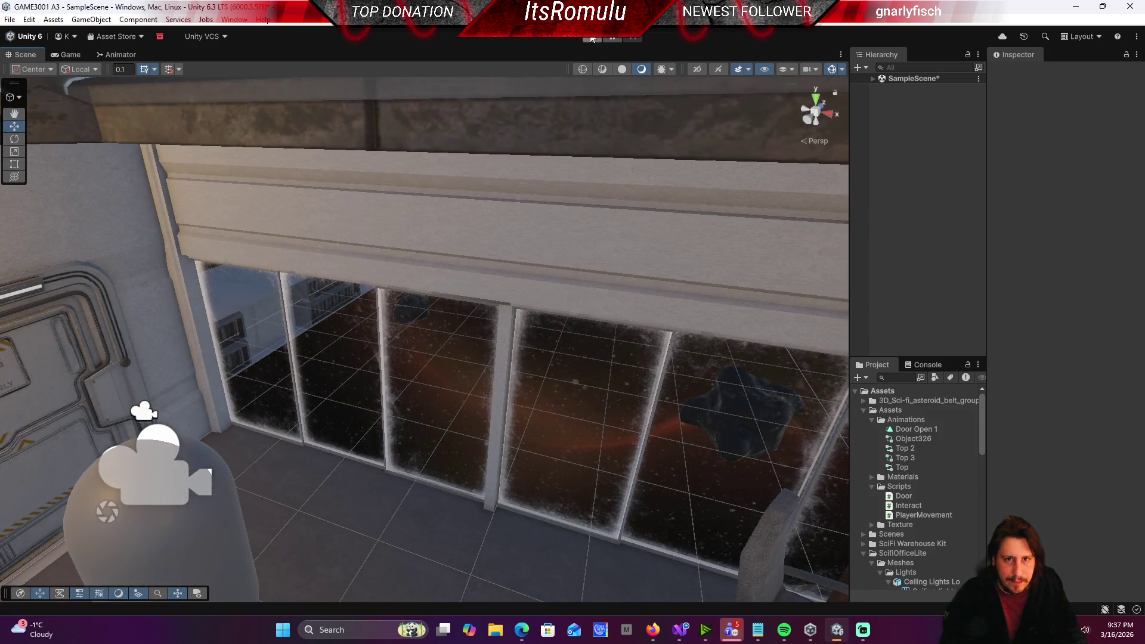
pyautogui.click(592, 38)
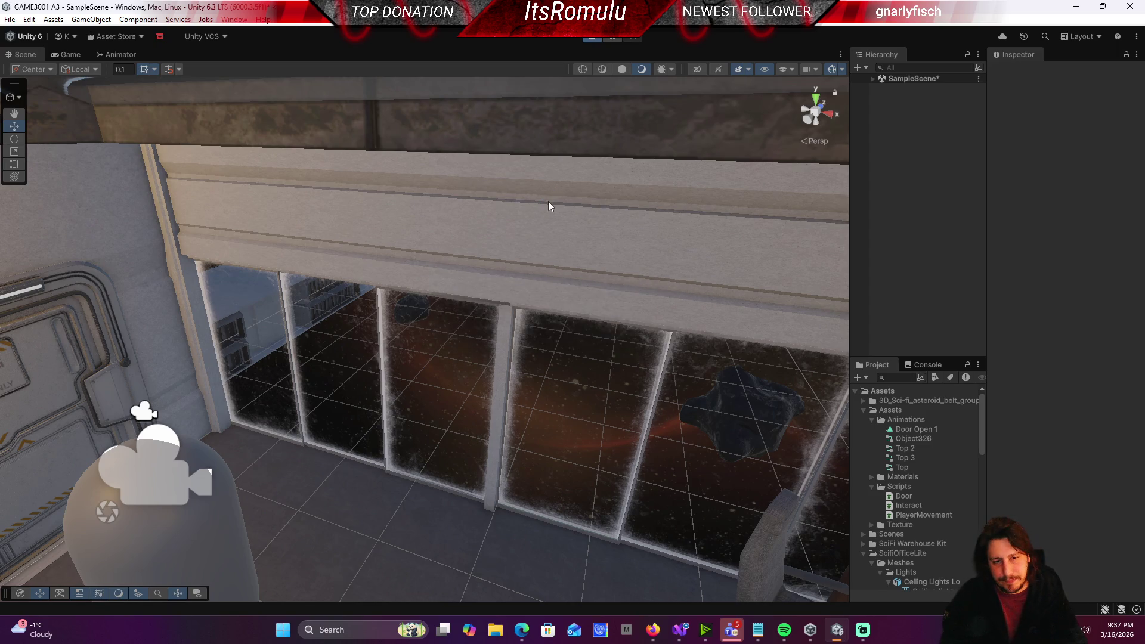
# Step: Maneuver the player back and forth against the warning door, then exit play mode
pyautogui.press('w')
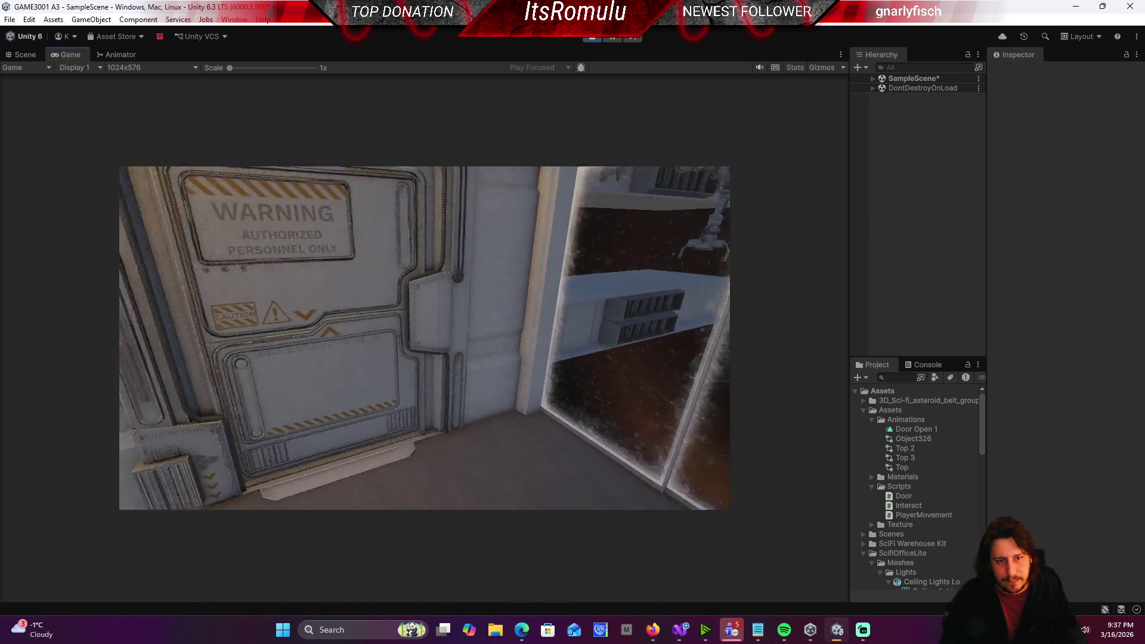
pyautogui.press('s')
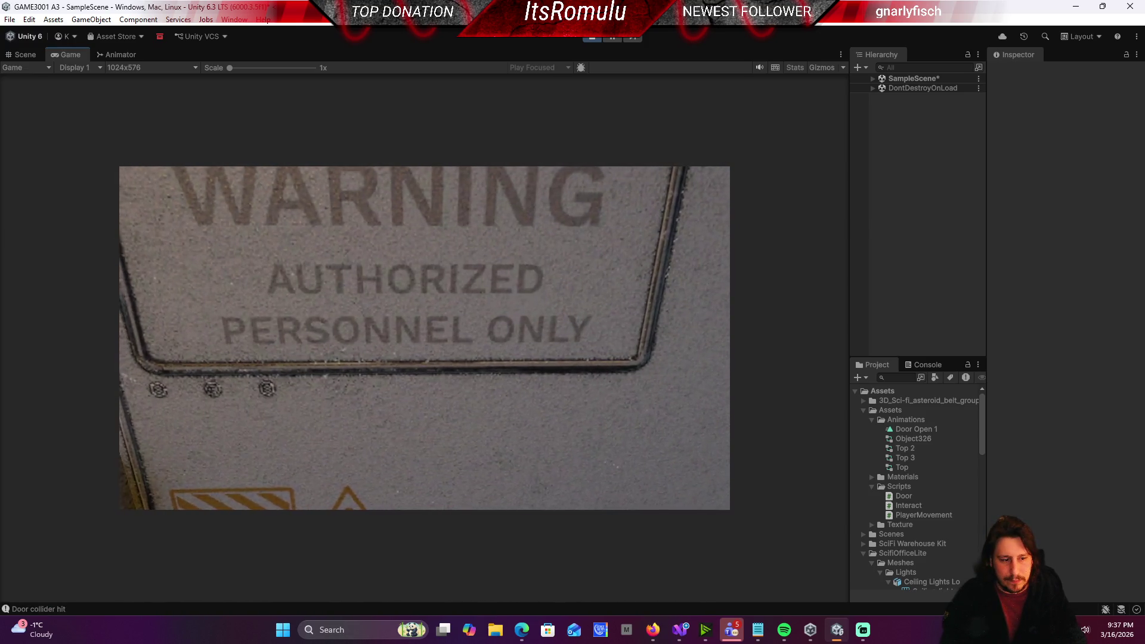
pyautogui.press('w')
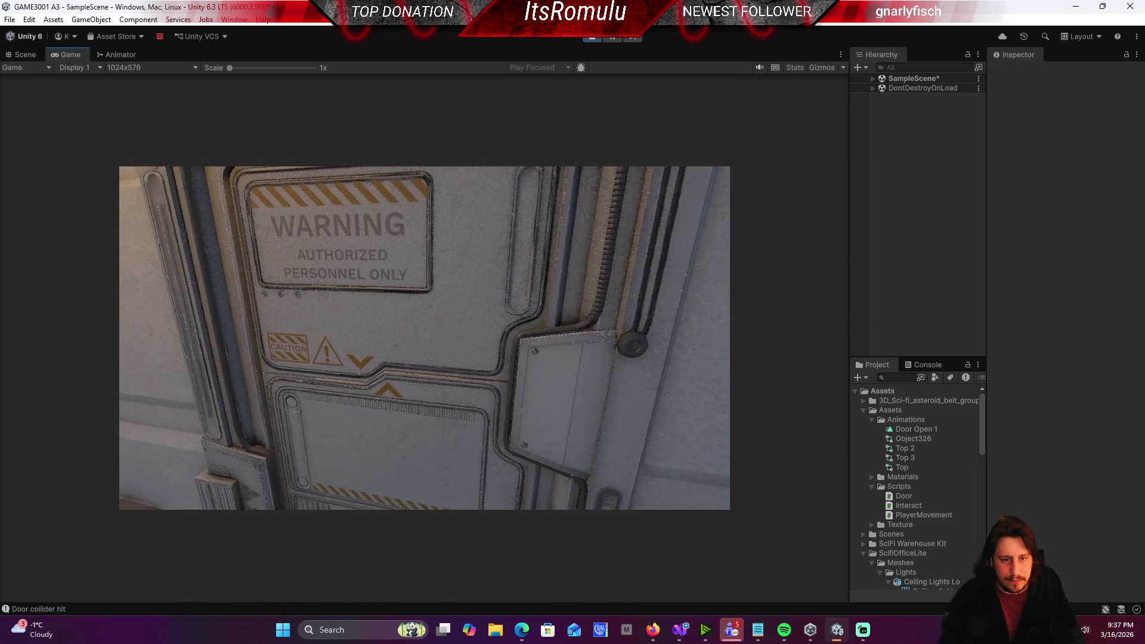
pyautogui.press('d')
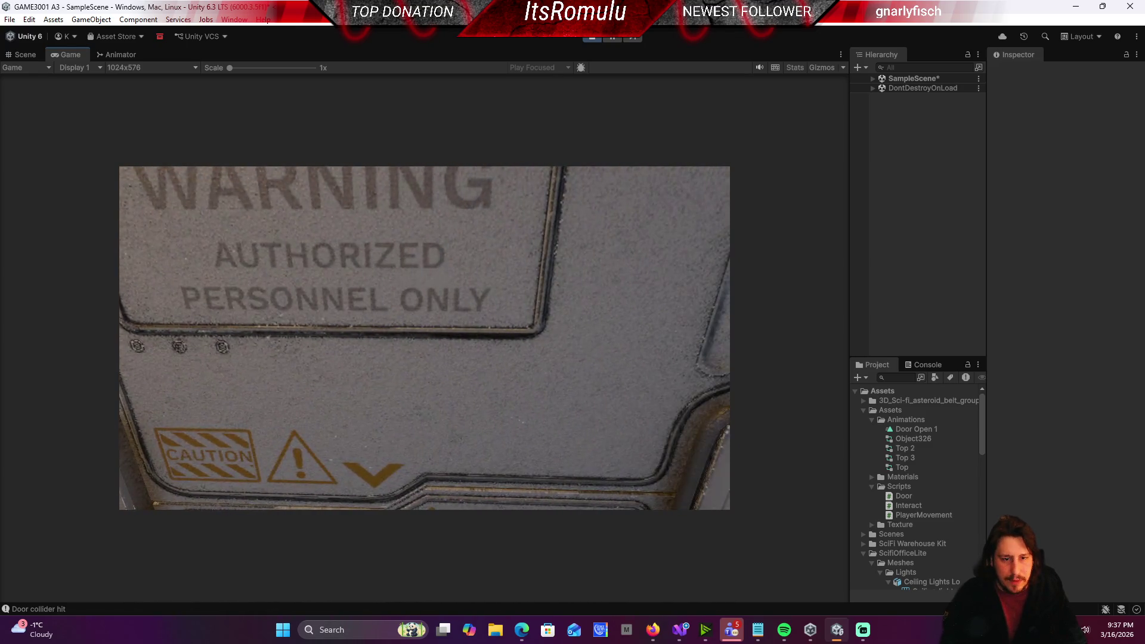
pyautogui.press('a')
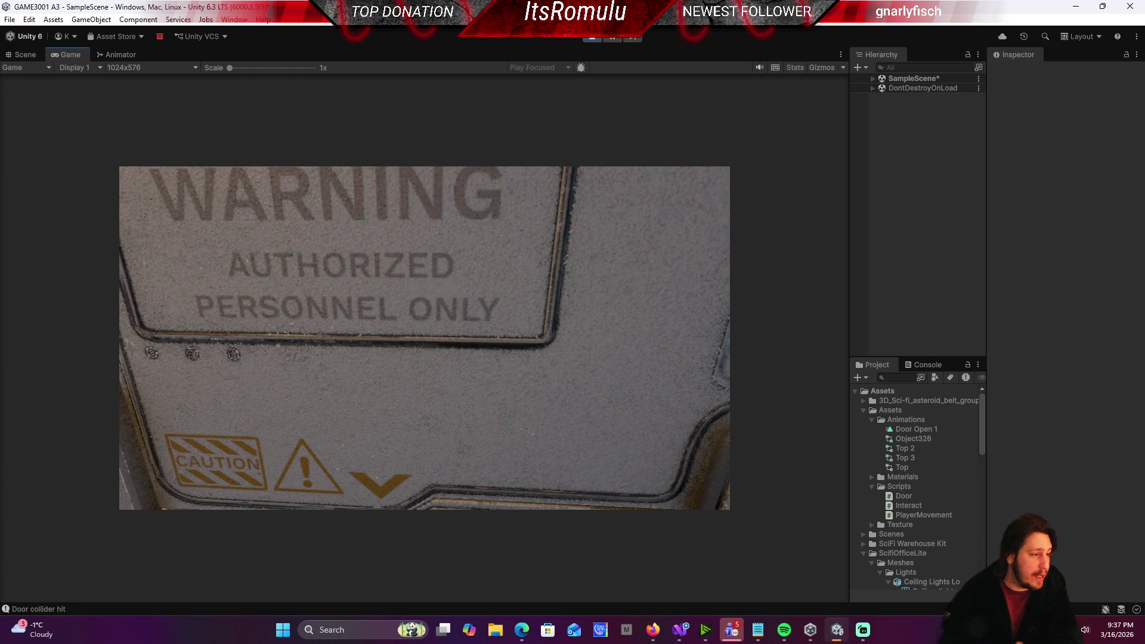
pyautogui.press('Escape')
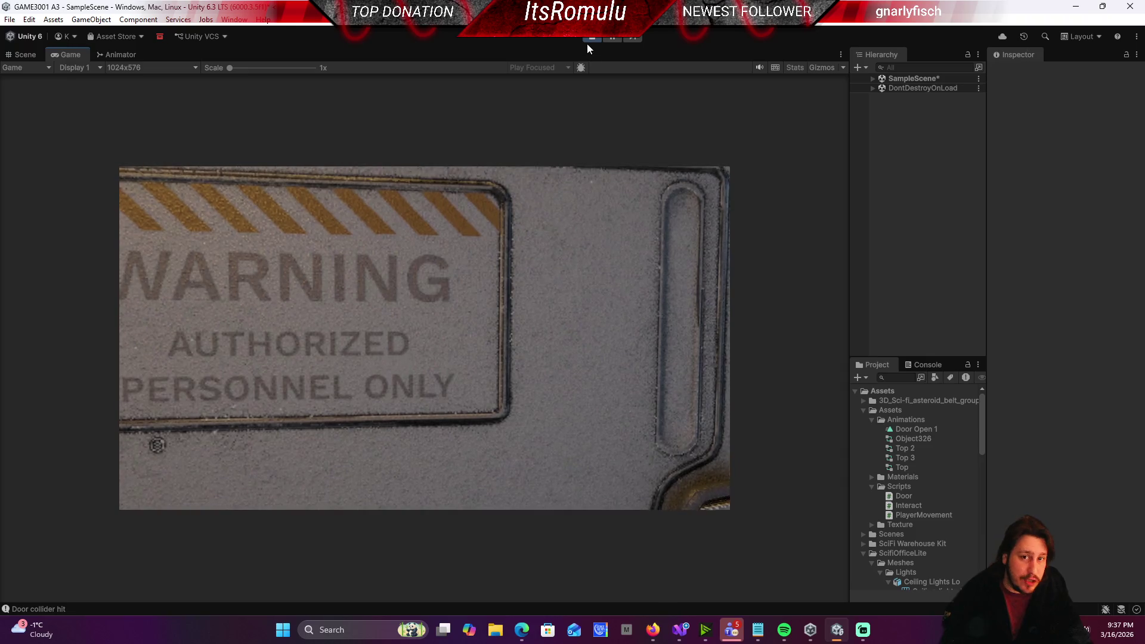
pyautogui.click(590, 38)
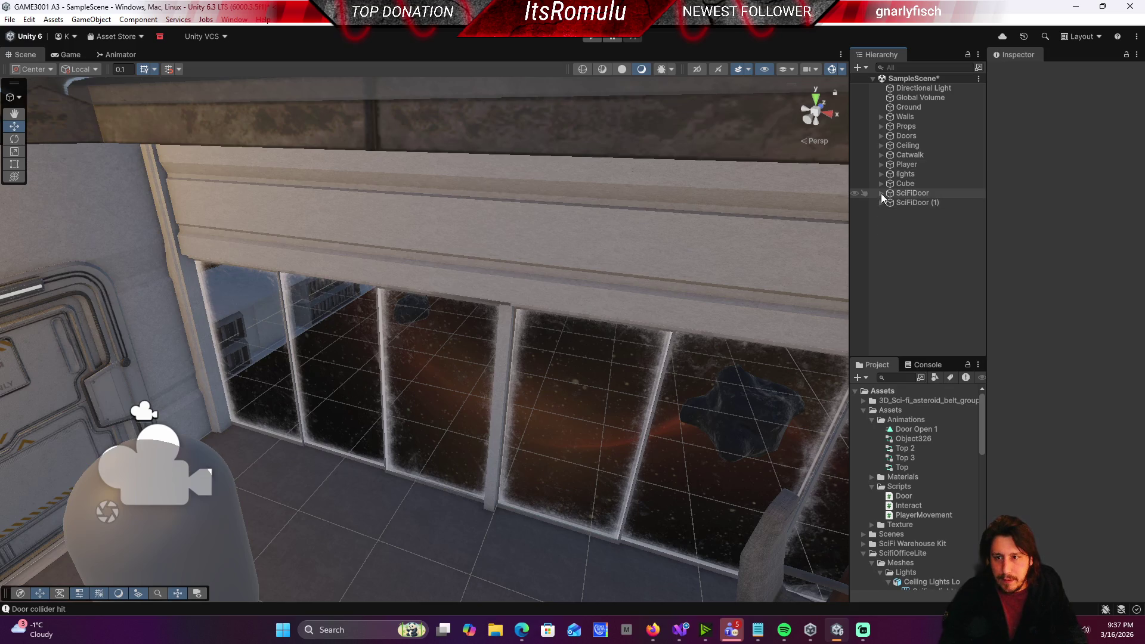
# Step: Expand SciFiDoor > Door and inspect the Door and first Object327 panel colliders
pyautogui.click(881, 194)
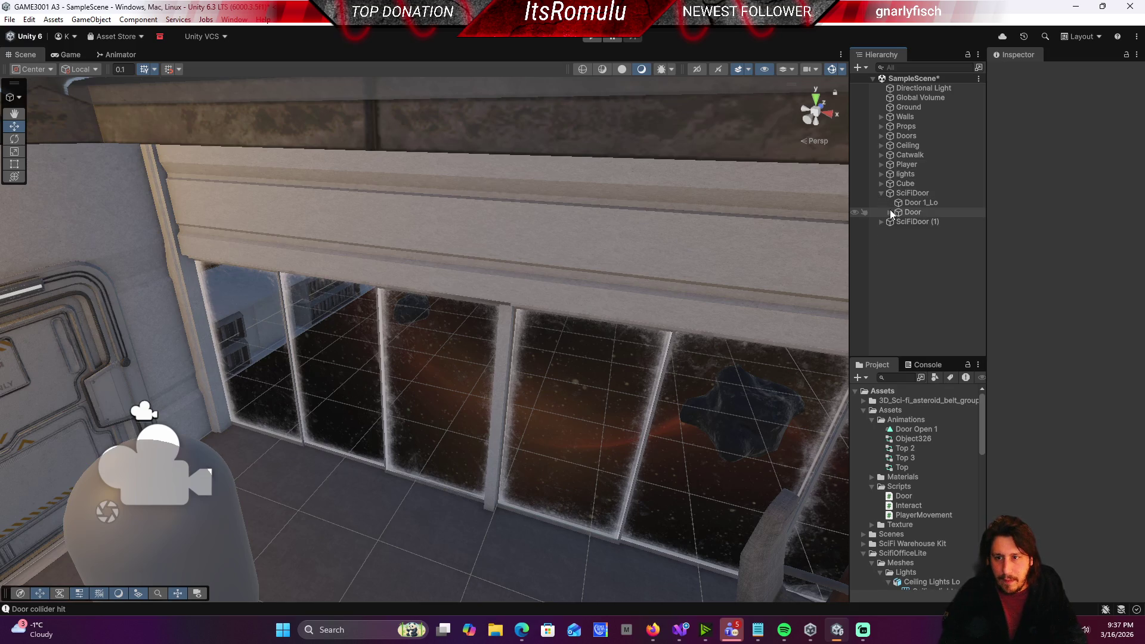
pyautogui.click(887, 213)
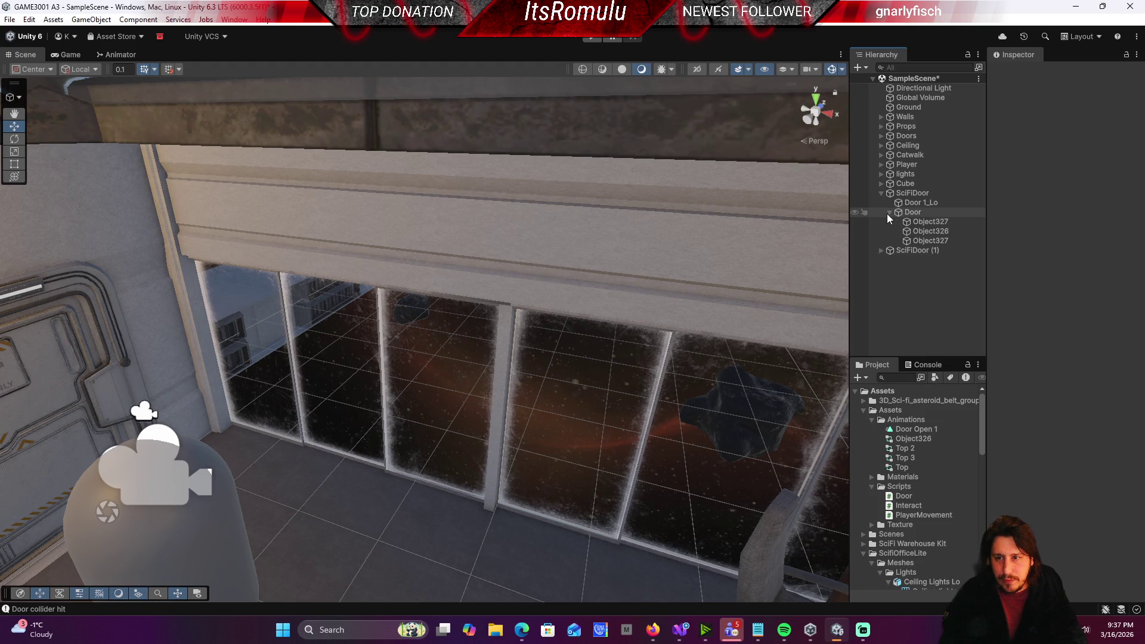
pyautogui.click(903, 213)
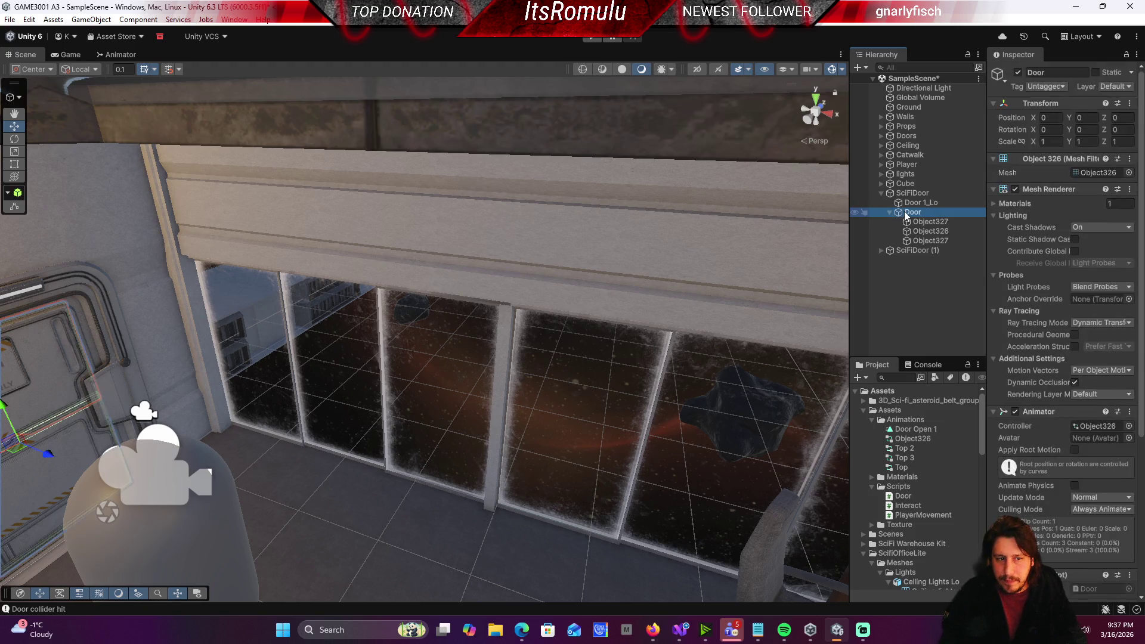
pyautogui.click(949, 223)
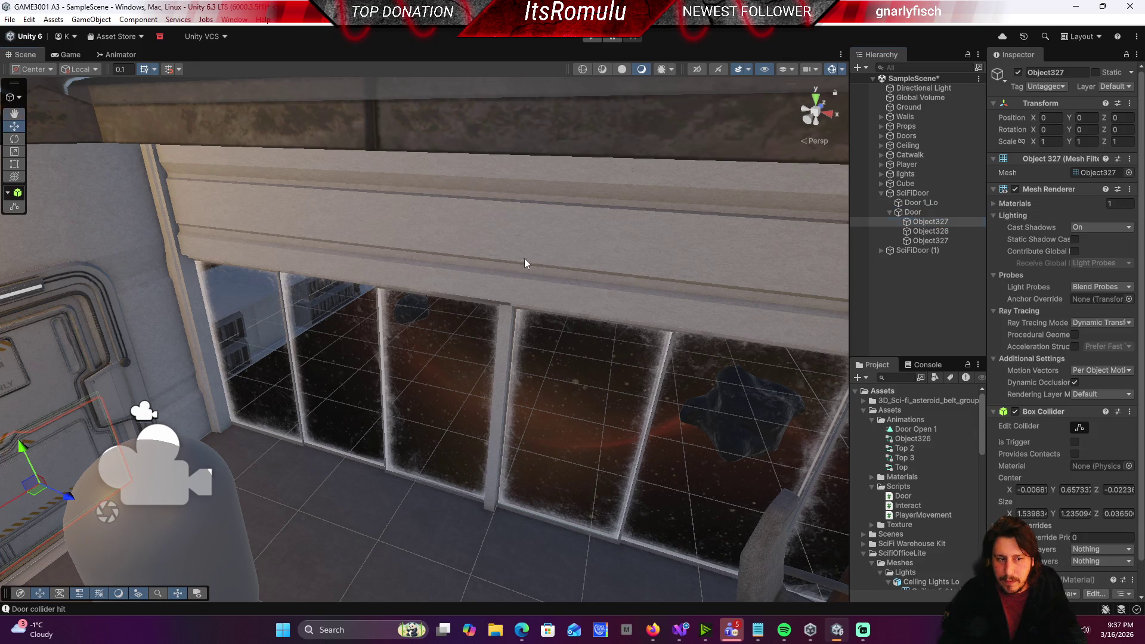
pyautogui.moveTo(525, 263)
pyautogui.mouseDown()
pyautogui.moveTo(491, 256)
pyautogui.moveTo(491, 301)
pyautogui.moveTo(530, 312)
pyautogui.mouseUp()
# Step: Uncheck the Box Colliders on Object326 and the second Object327, then start the game
pyautogui.click(929, 230)
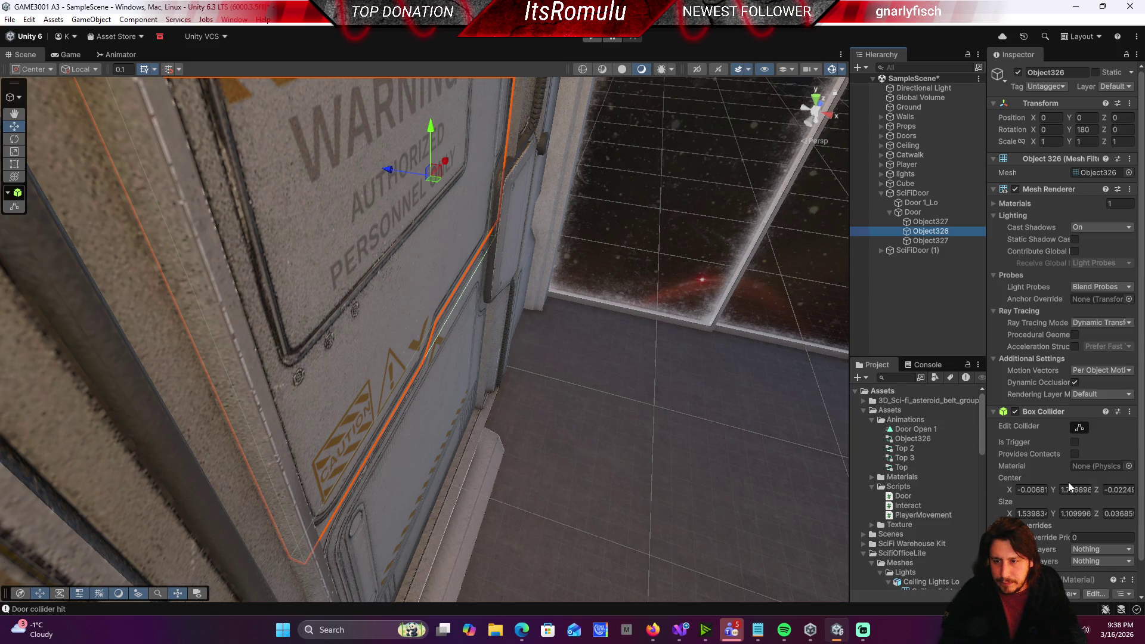
pyautogui.scroll(-2, 1064, 475)
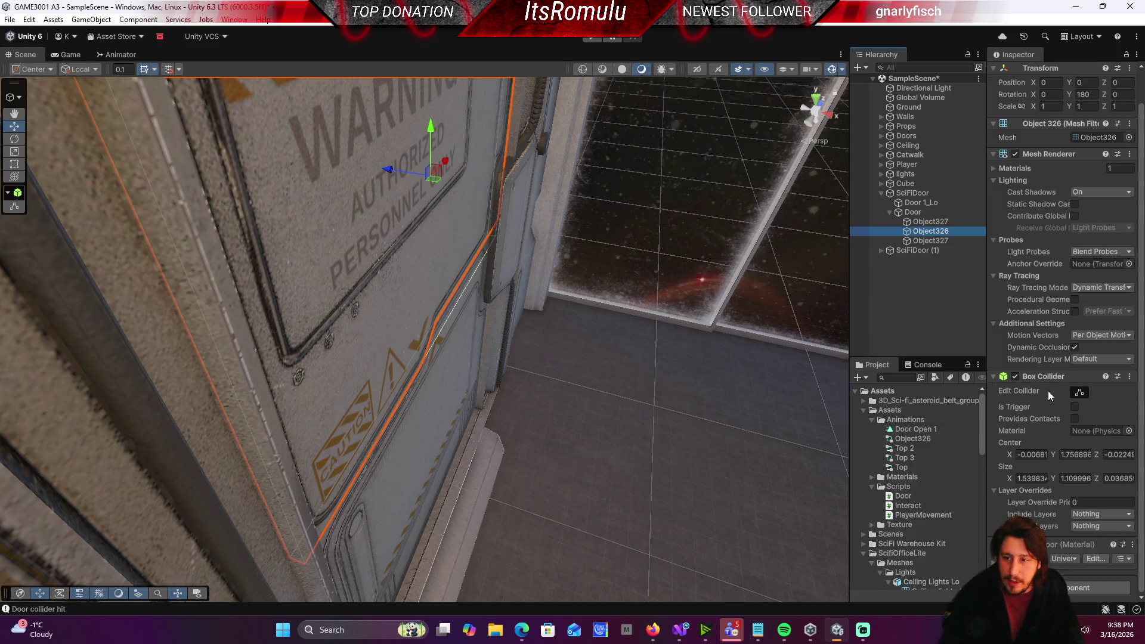
pyautogui.click(1014, 377)
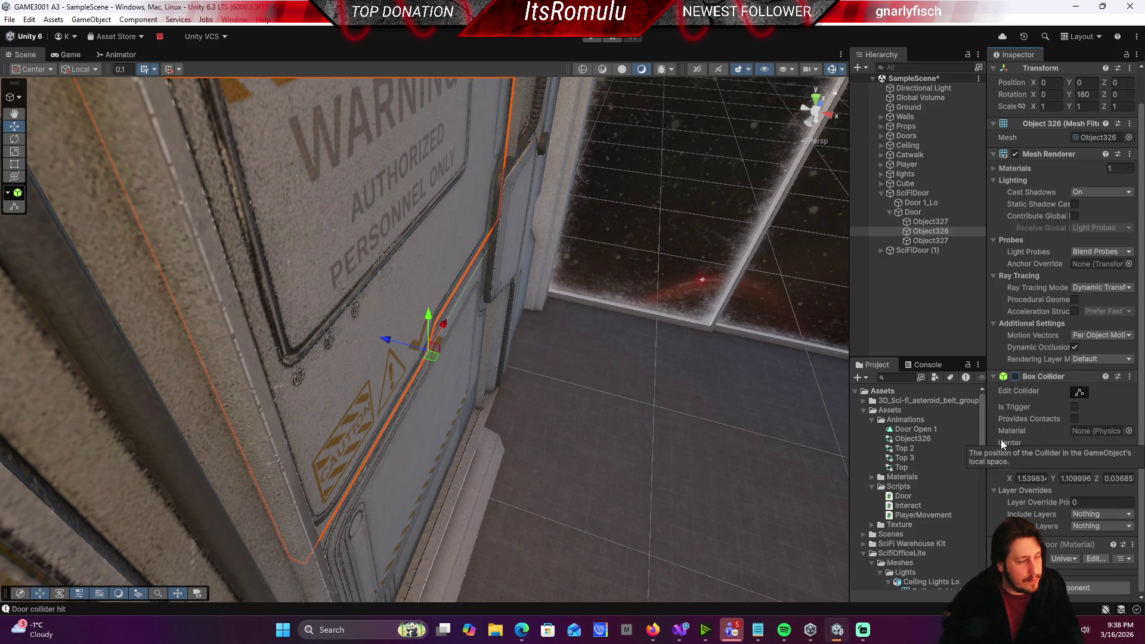
pyautogui.click(930, 240)
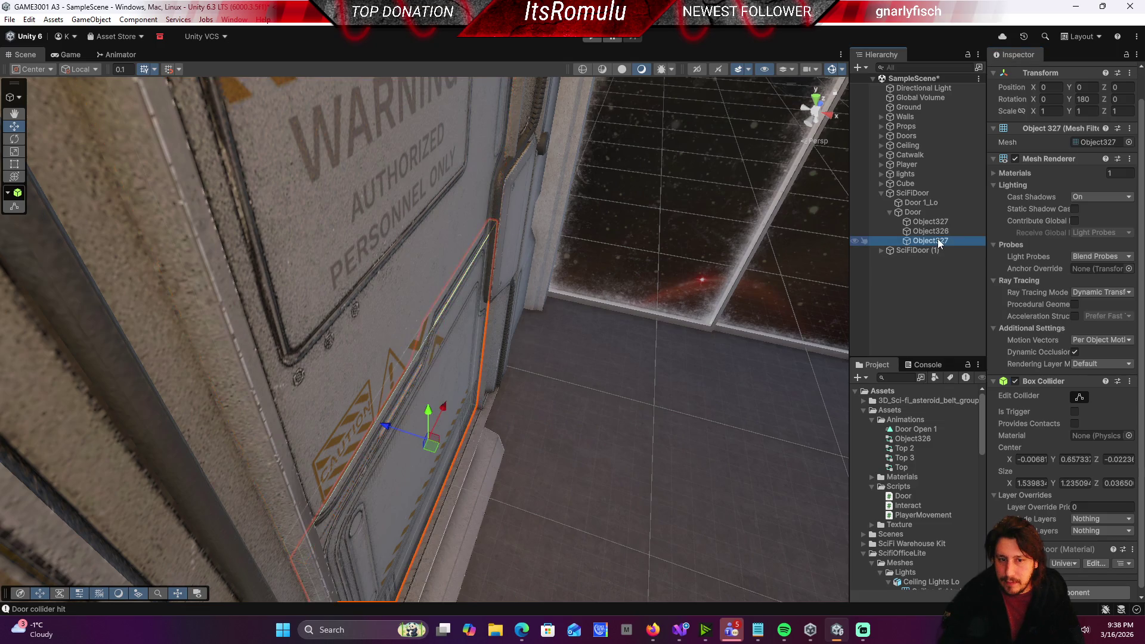
pyautogui.click(1014, 382)
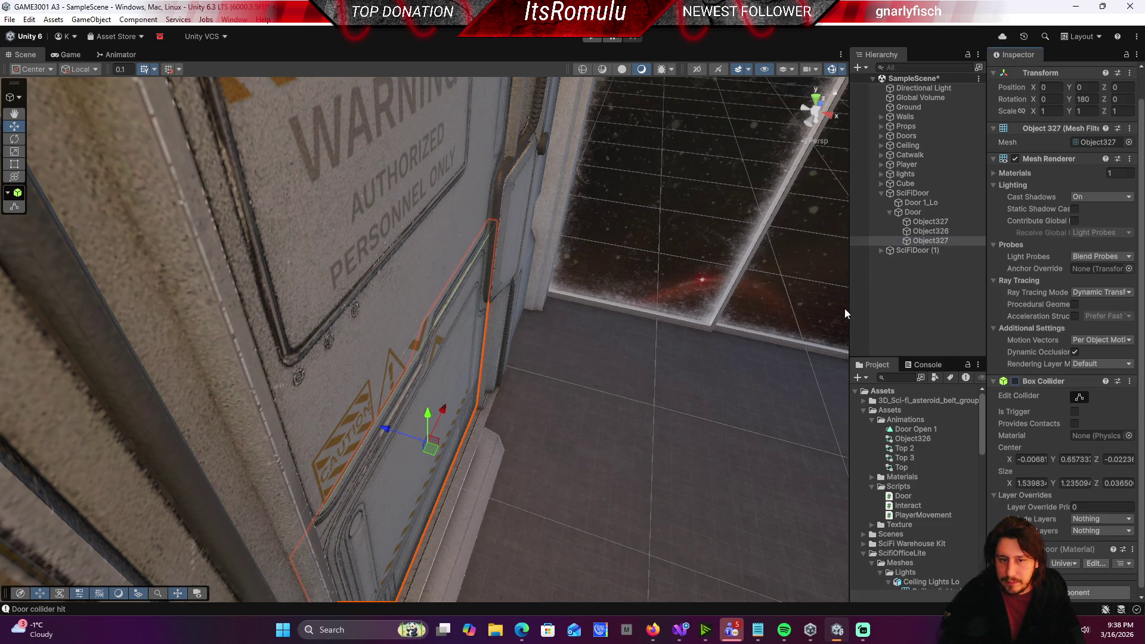
pyautogui.click(593, 37)
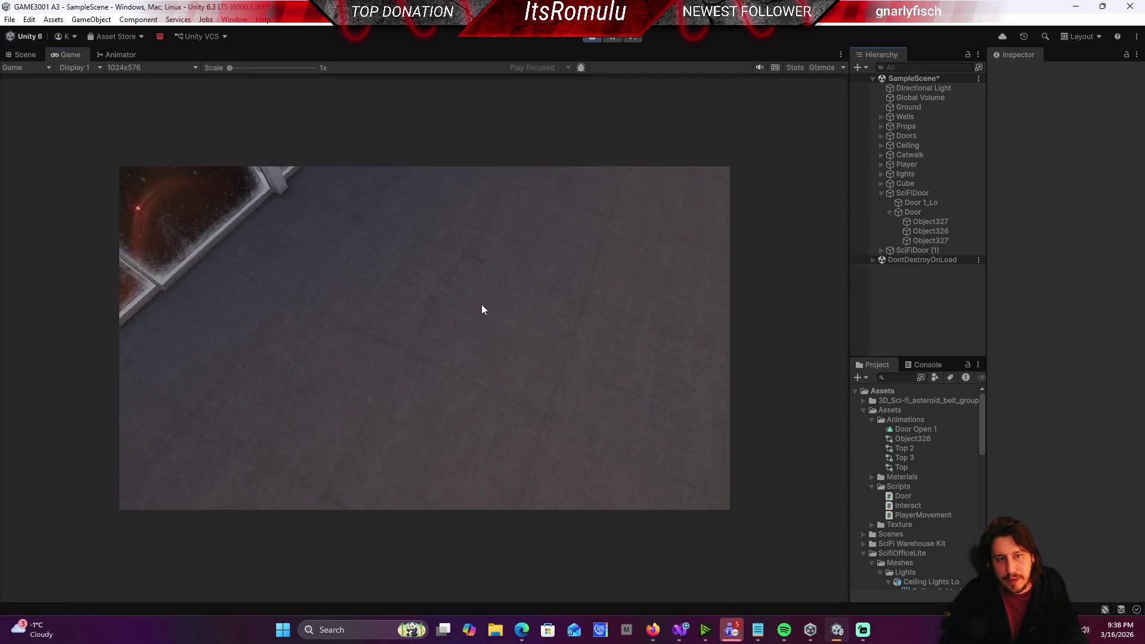
# Step: Take control of the player in the running game and open the sci-fi door
pyautogui.click(482, 308)
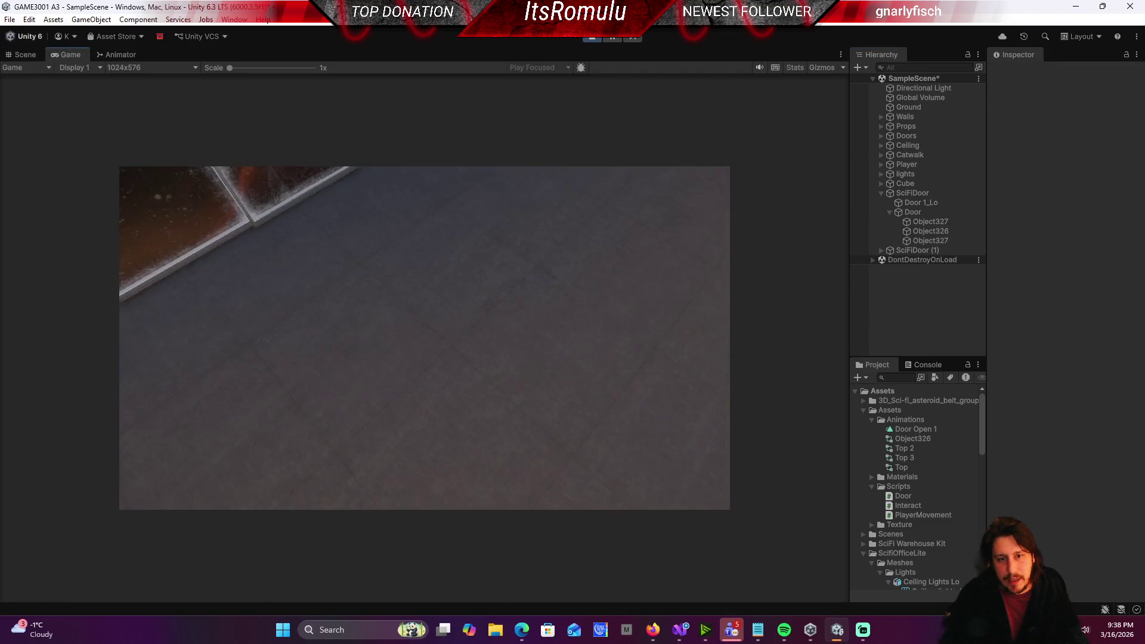
pyautogui.press('w')
pyautogui.press('s')
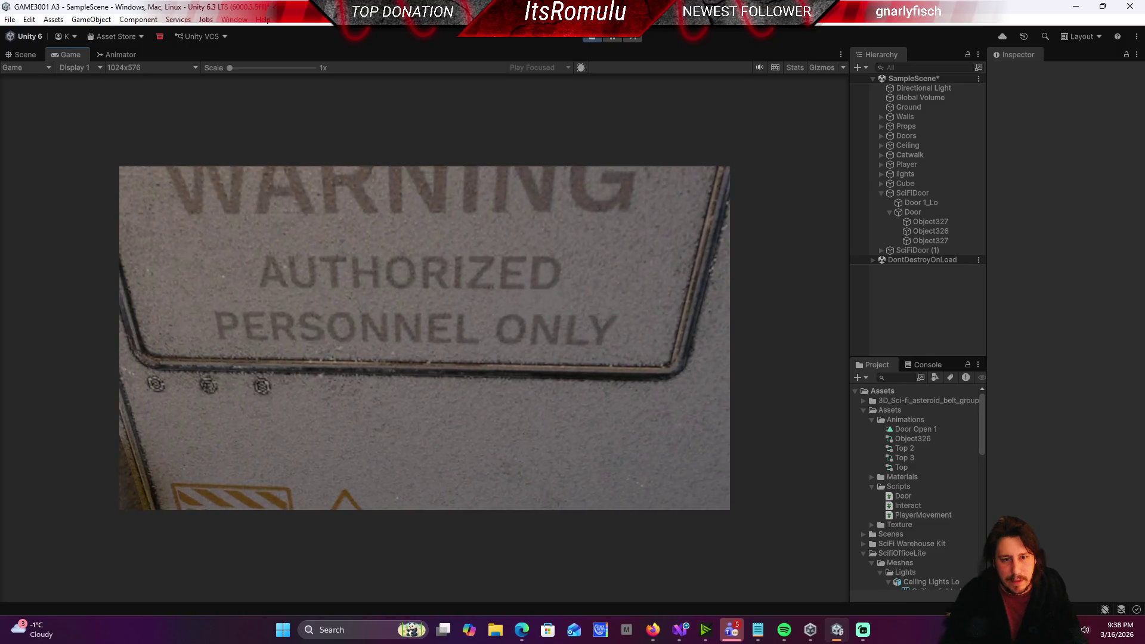
pyautogui.press('e')
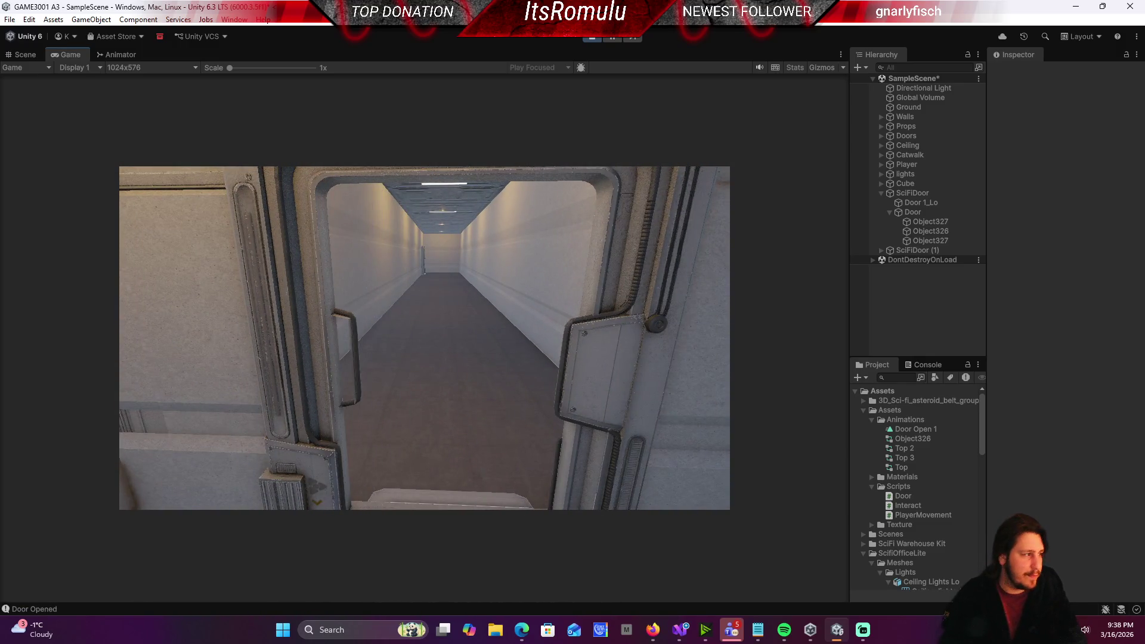
# Step: Walk down the corridor to the far WARNING door, then stop the playtest
pyautogui.press('w')
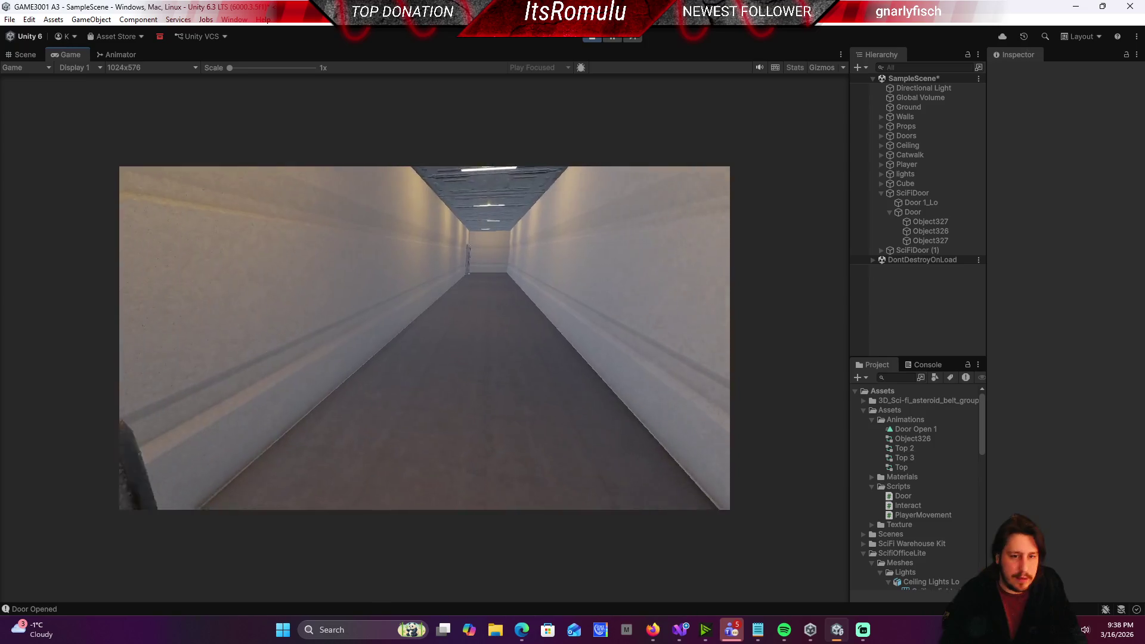
pyautogui.press('w')
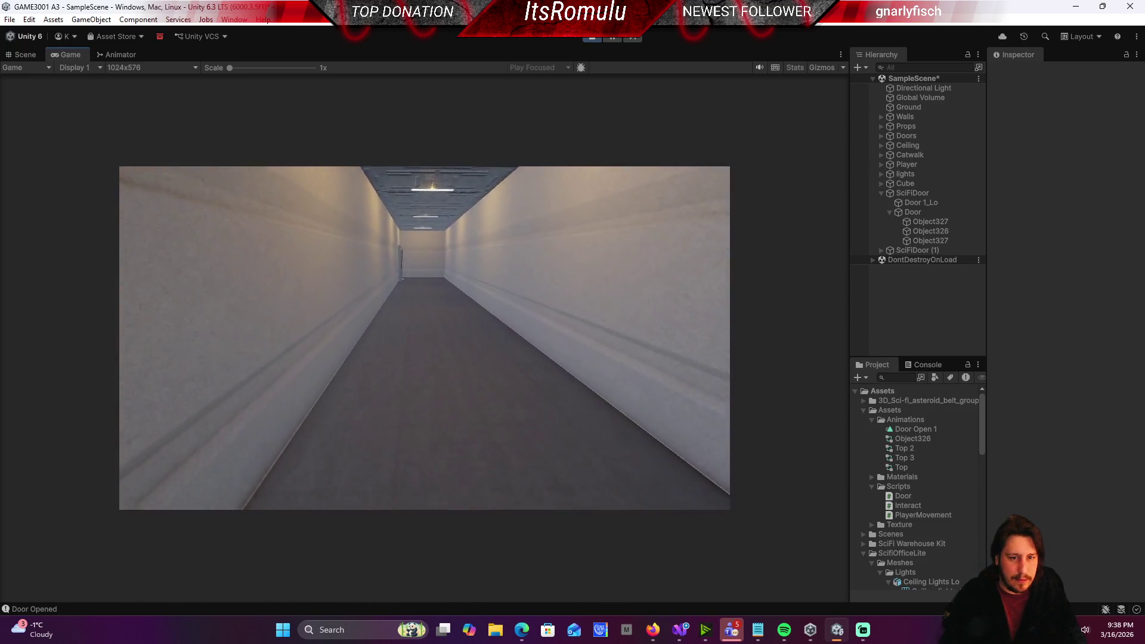
pyautogui.press('w')
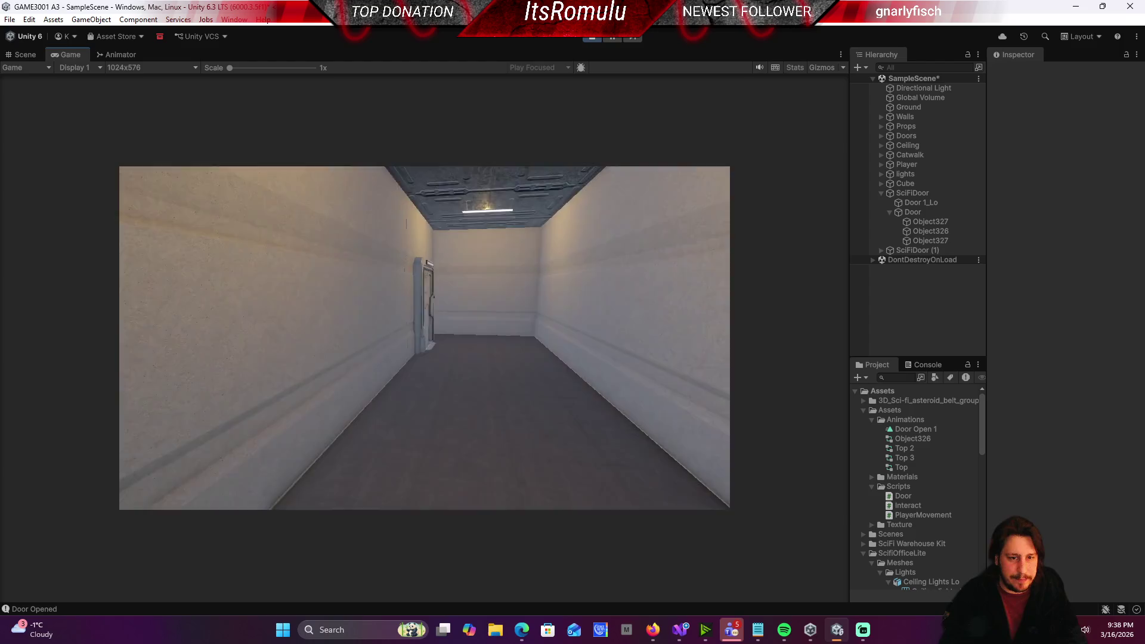
pyautogui.press('w')
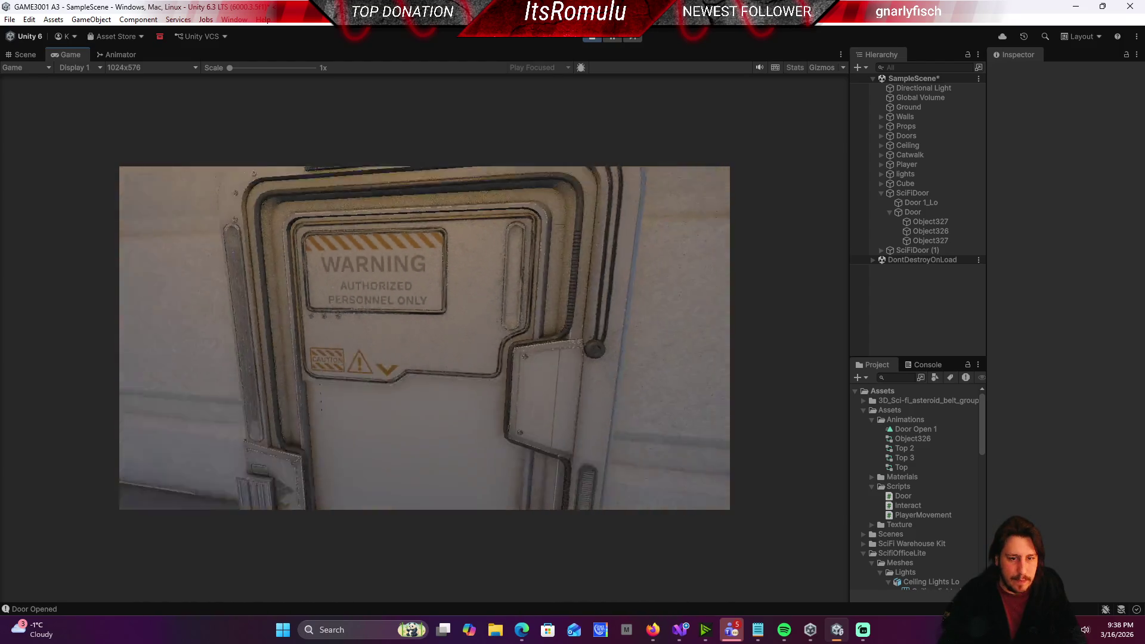
pyautogui.press('s')
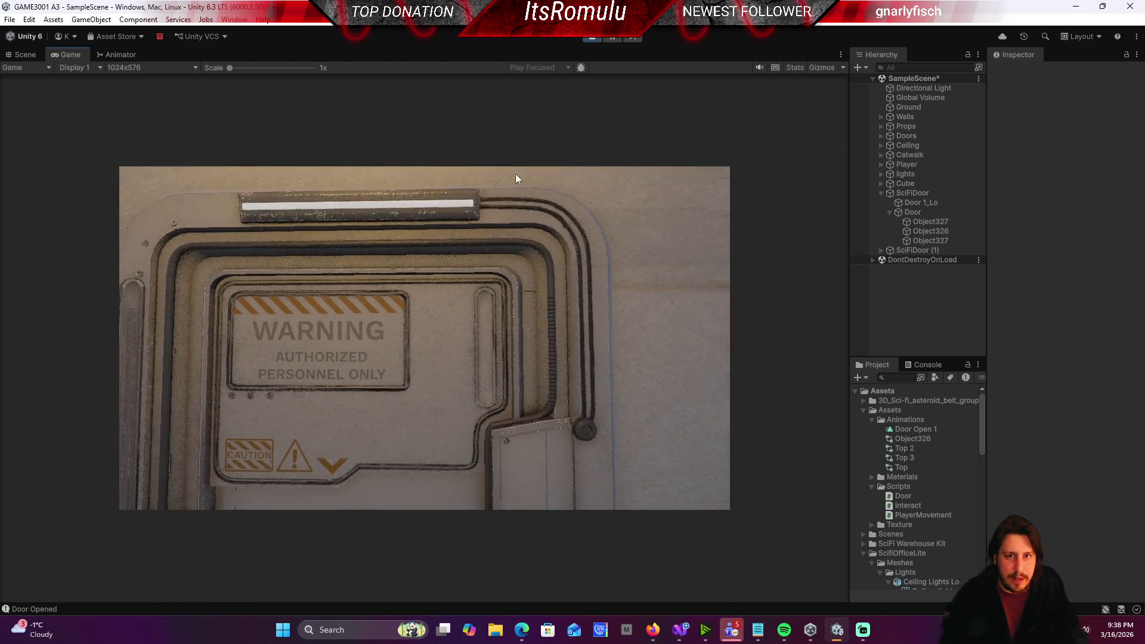
pyautogui.click(592, 38)
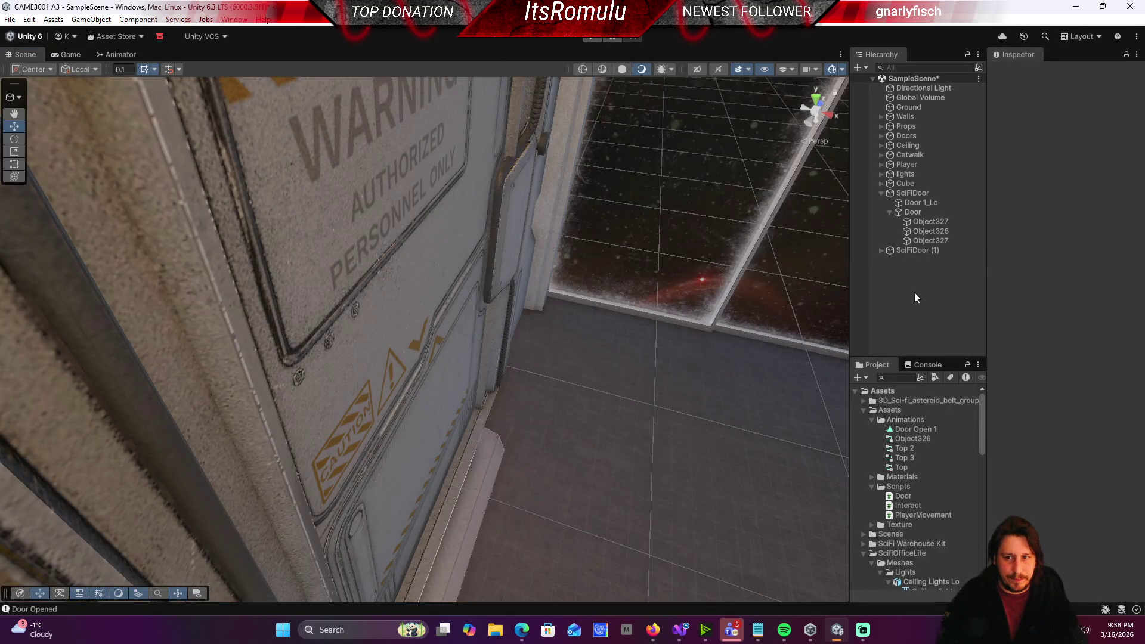
# Step: Nest SciFiDoor (1) under SciFiDoor, collapse it, and fly the view into the corridor
pyautogui.click(917, 251)
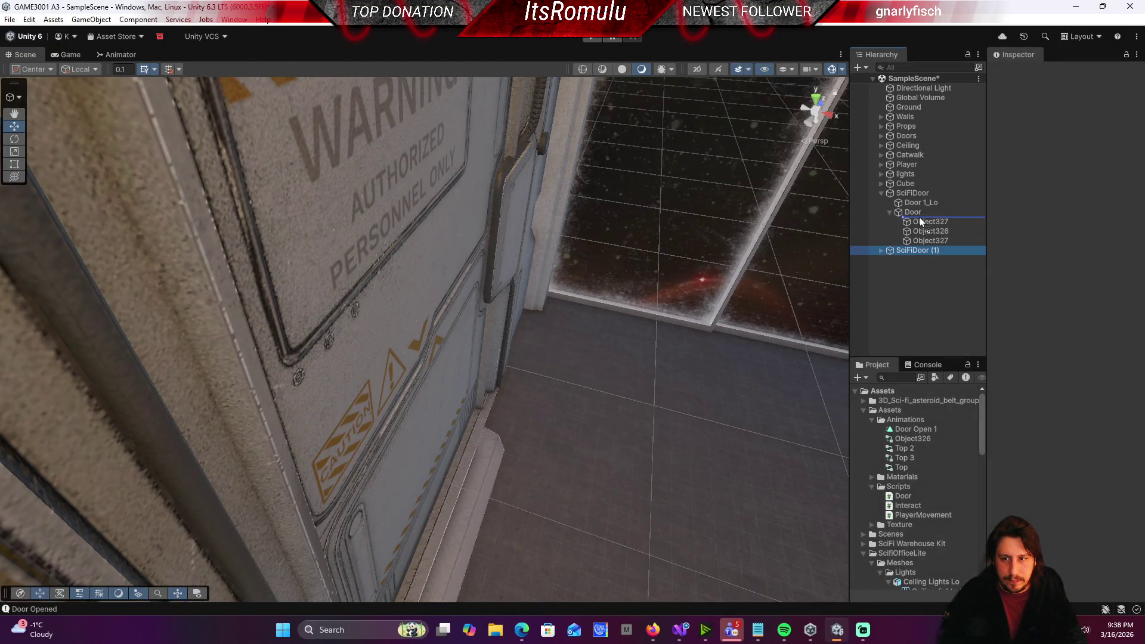
pyautogui.moveTo(921, 212); pyautogui.dragTo(922, 194)
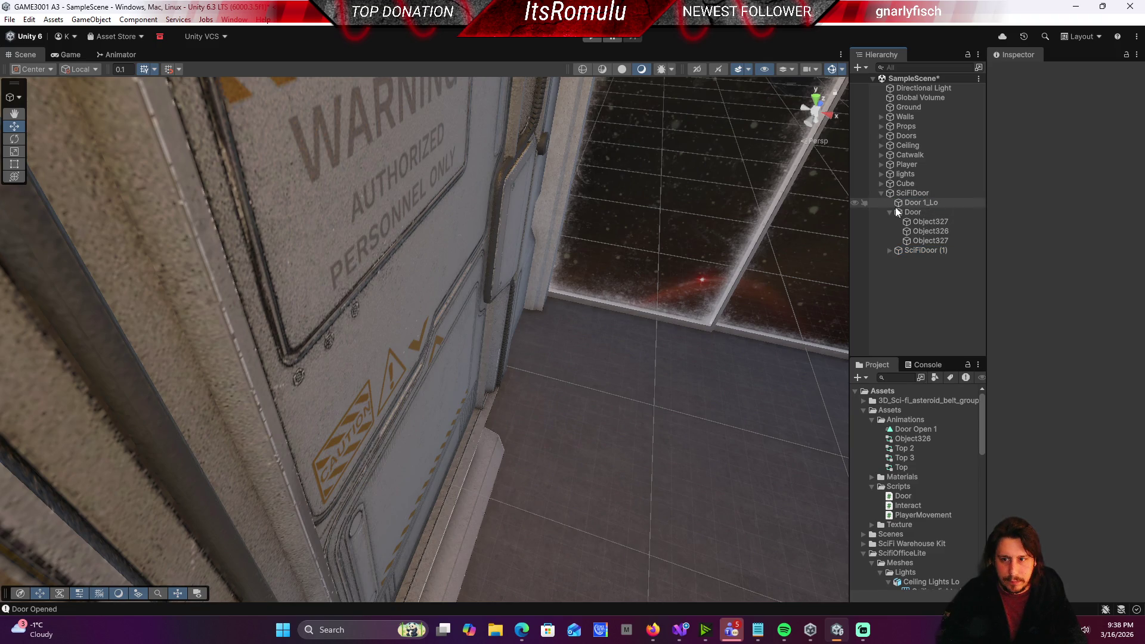
pyautogui.click(881, 193)
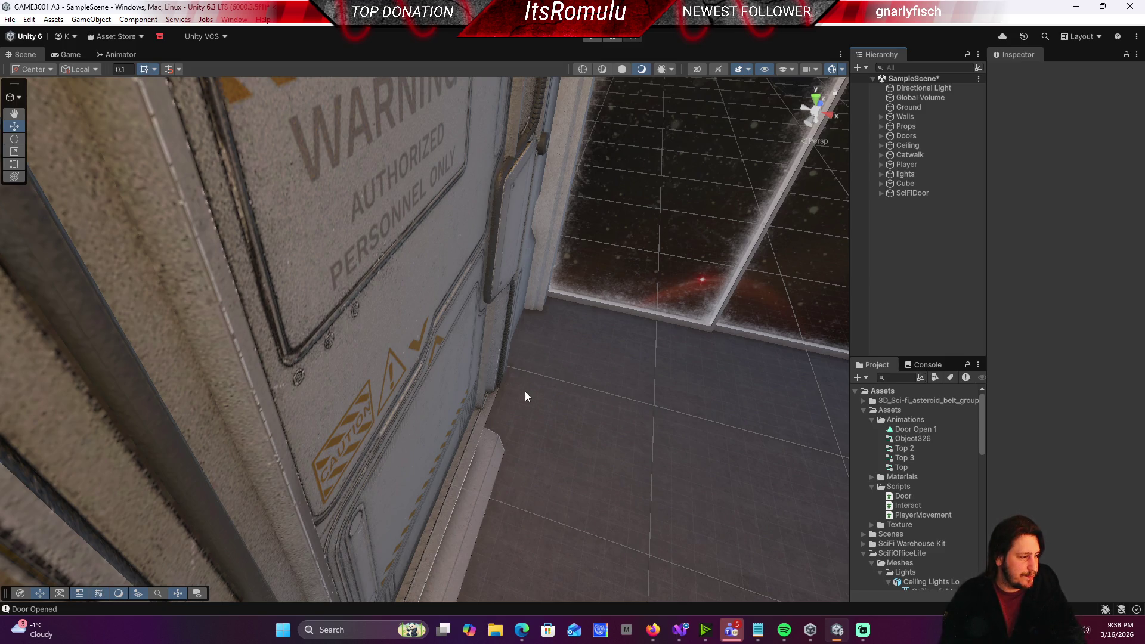
pyautogui.moveTo(612, 425)
pyautogui.mouseDown()
pyautogui.moveTo(511, 363)
pyautogui.moveTo(330, 302)
pyautogui.moveTo(366, 268)
pyautogui.moveTo(133, 288)
pyautogui.moveTo(82, 306)
pyautogui.mouseUp()
# Step: Delete Broken Door (1) from the corridor opening
pyautogui.click(506, 344)
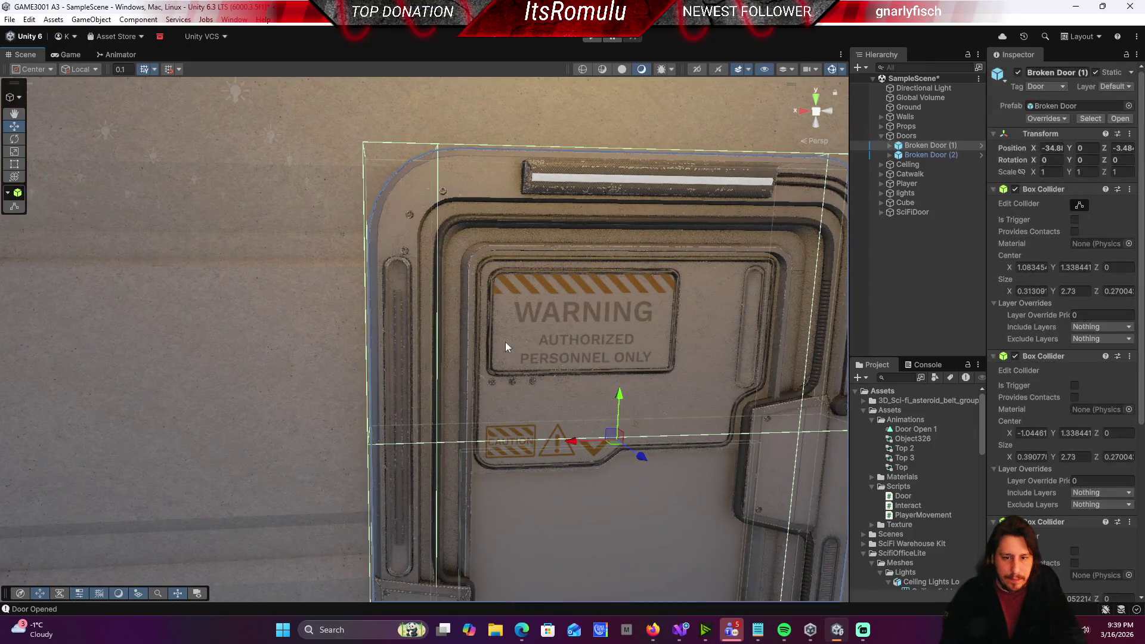
pyautogui.press('Delete')
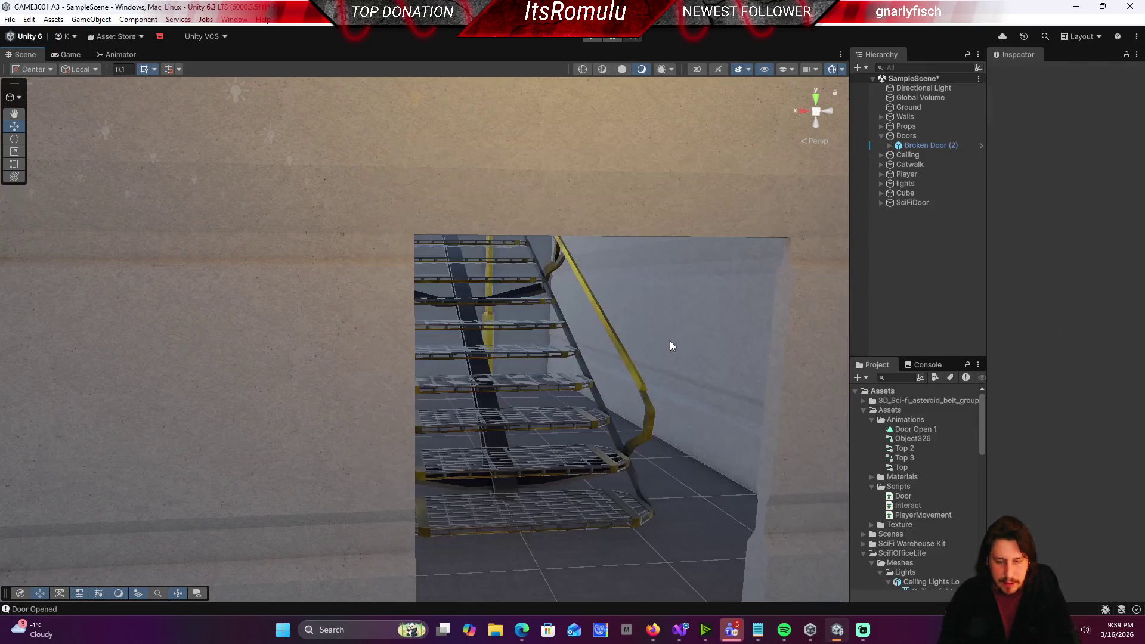
pyautogui.moveTo(672, 345)
pyautogui.mouseDown()
pyautogui.moveTo(672, 388)
pyautogui.moveTo(643, 402)
pyautogui.moveTo(546, 401)
pyautogui.mouseUp()
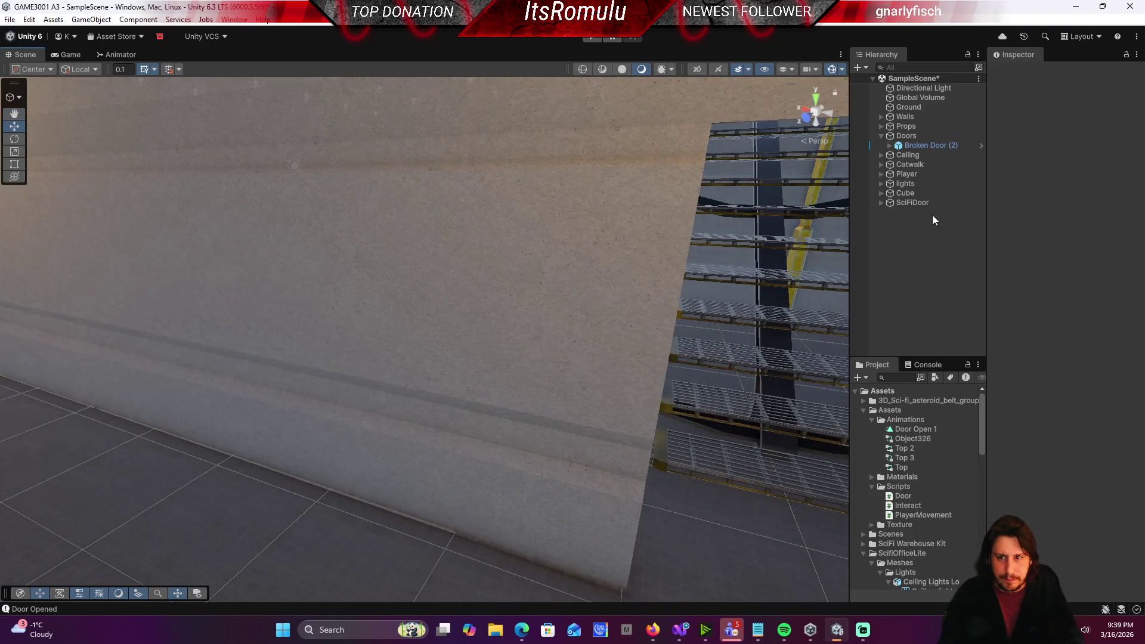
# Step: Duplicate SciFiDoor and move the copy toward the other doorway
pyautogui.click(931, 204)
pyautogui.press('f')
pyautogui.moveTo(493, 281)
pyautogui.mouseDown()
pyautogui.moveTo(476, 282)
pyautogui.moveTo(580, 288)
pyautogui.mouseUp()
pyautogui.hotkey('ctrl', 'd')
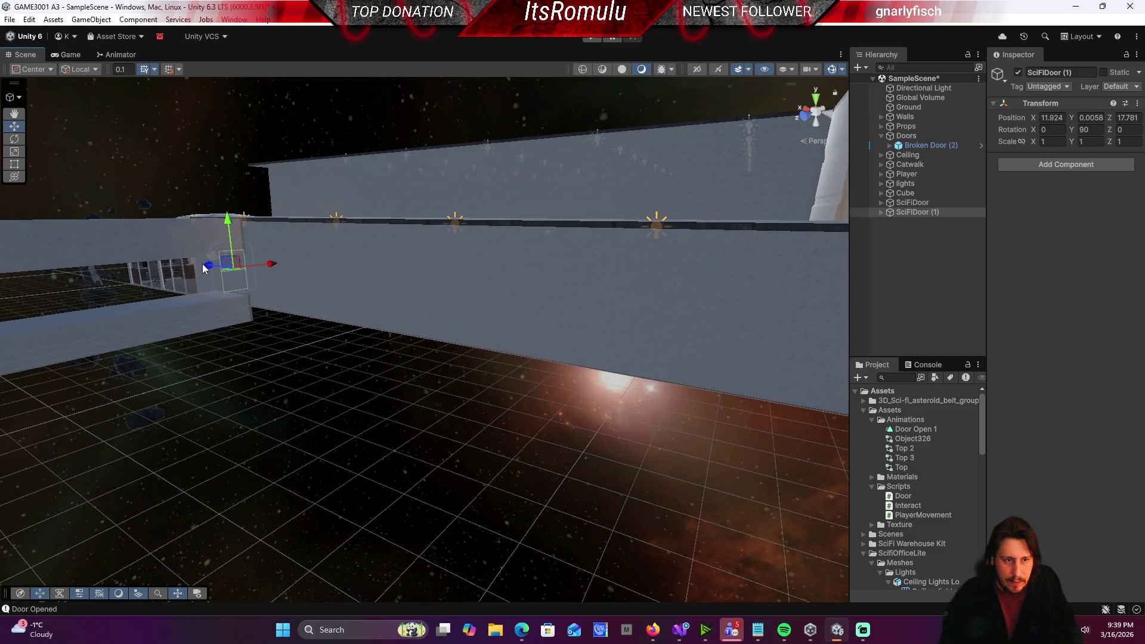
pyautogui.moveTo(202, 268)
pyautogui.mouseDown()
pyautogui.moveTo(320, 276)
pyautogui.moveTo(652, 352)
pyautogui.moveTo(749, 358)
pyautogui.moveTo(836, 333)
pyautogui.moveTo(863, 340)
pyautogui.moveTo(575, 407)
pyautogui.mouseUp()
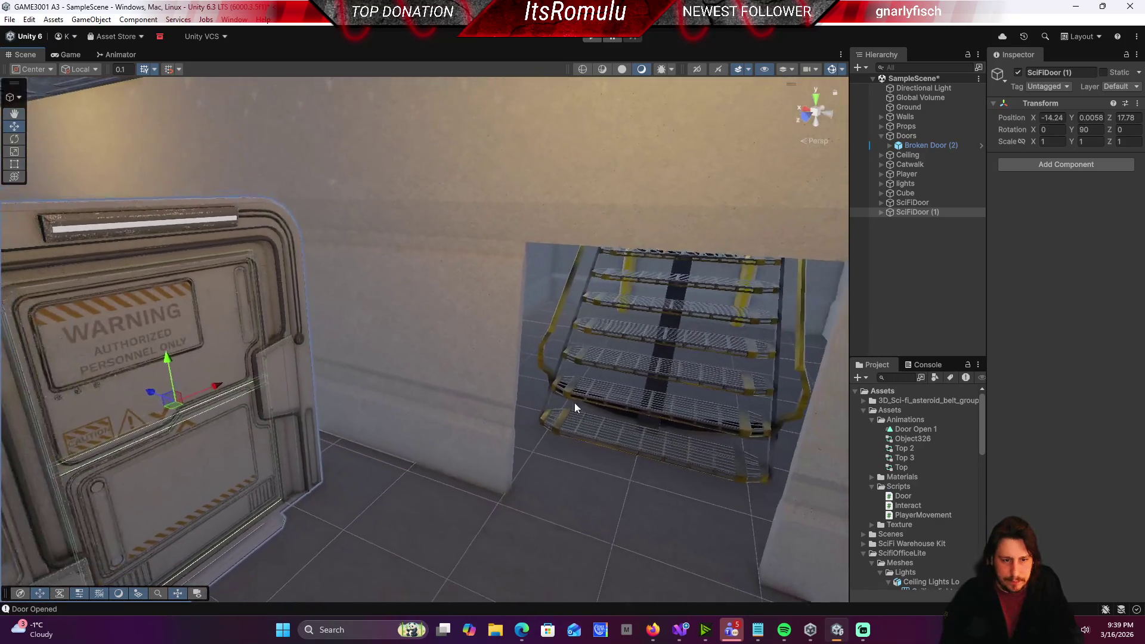
pyautogui.moveTo(157, 393)
pyautogui.mouseDown()
pyautogui.moveTo(463, 452)
pyautogui.moveTo(762, 483)
pyautogui.moveTo(608, 467)
pyautogui.moveTo(735, 413)
pyautogui.mouseUp()
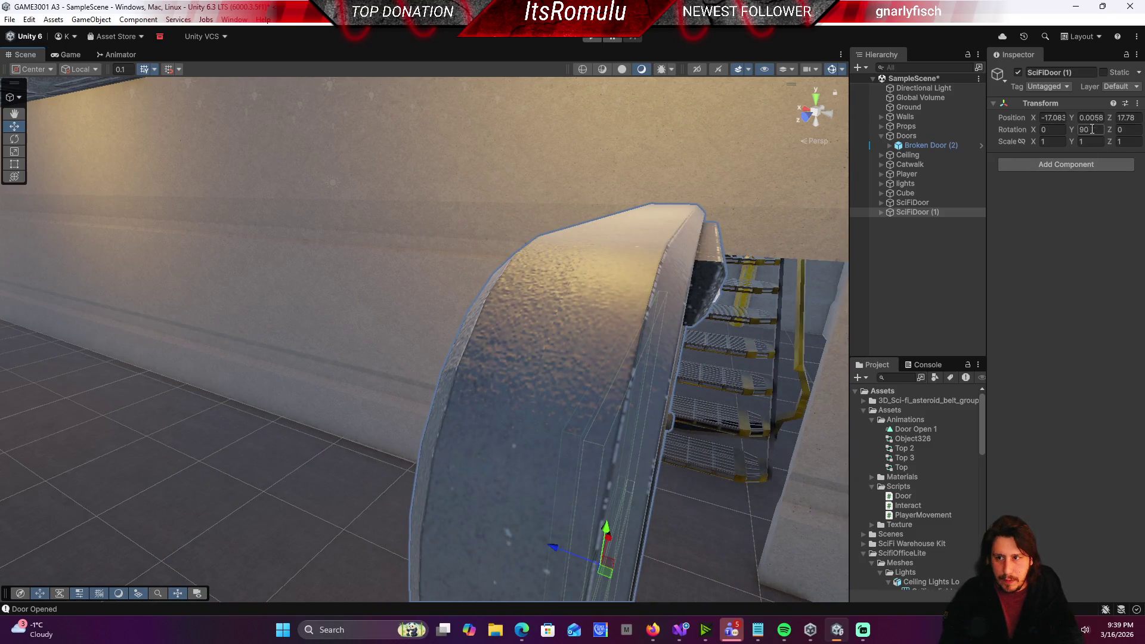
# Step: Set the copy's Y rotation to 0, slide it to Z 15.809, and start playtesting
pyautogui.press('BackSpace')
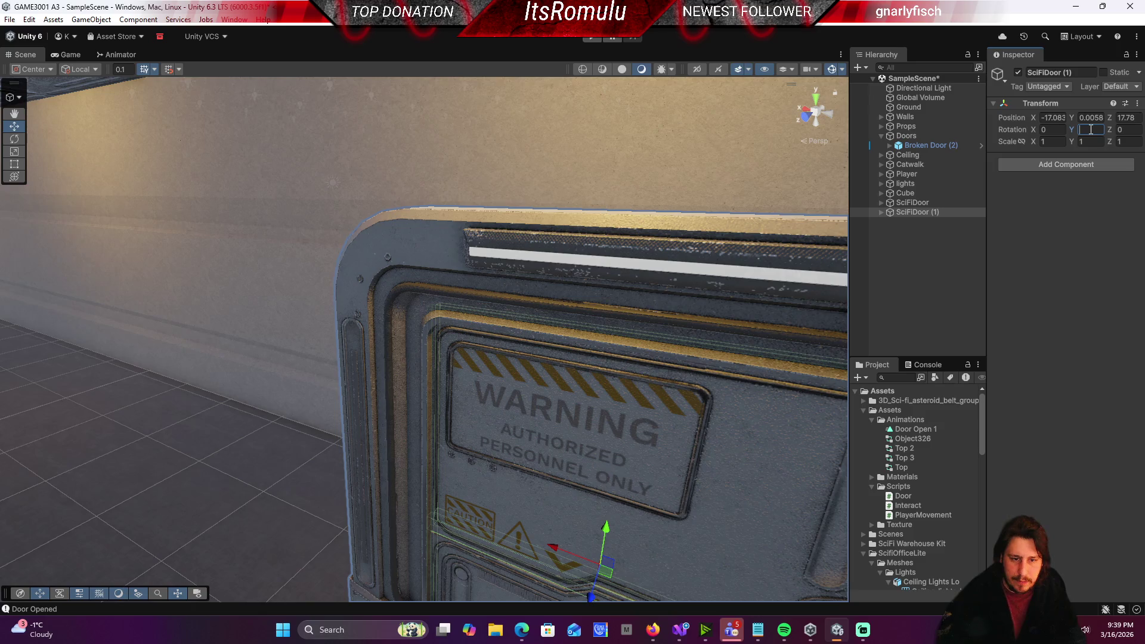
pyautogui.moveTo(671, 343)
pyautogui.mouseDown()
pyautogui.moveTo(723, 401)
pyautogui.moveTo(854, 404)
pyautogui.moveTo(653, 396)
pyautogui.mouseUp()
pyautogui.moveTo(632, 357); pyautogui.dragTo(377, 360)
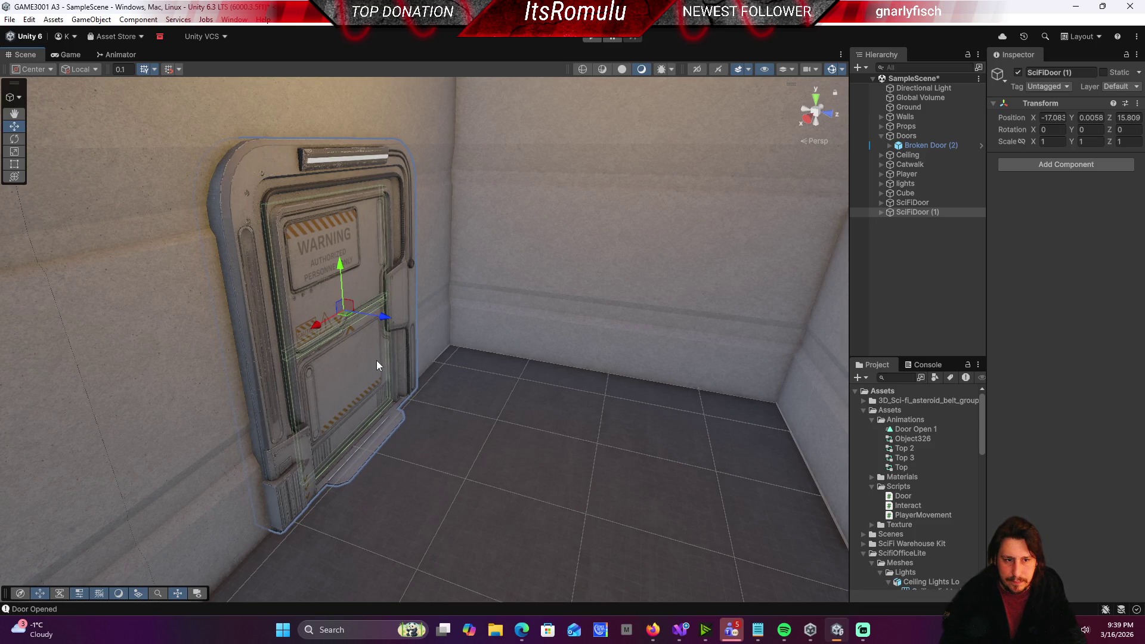
pyautogui.click(591, 38)
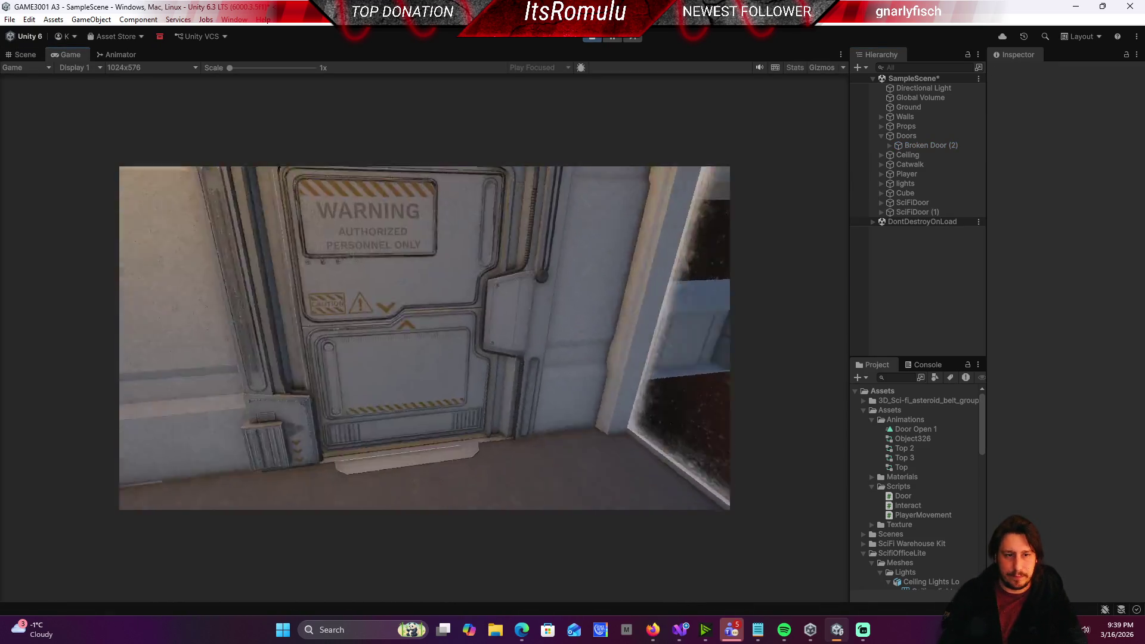
# Step: Walk the player through the corridors, opening both sci-fi doors with the interact key
pyautogui.press('e')
pyautogui.press('w')
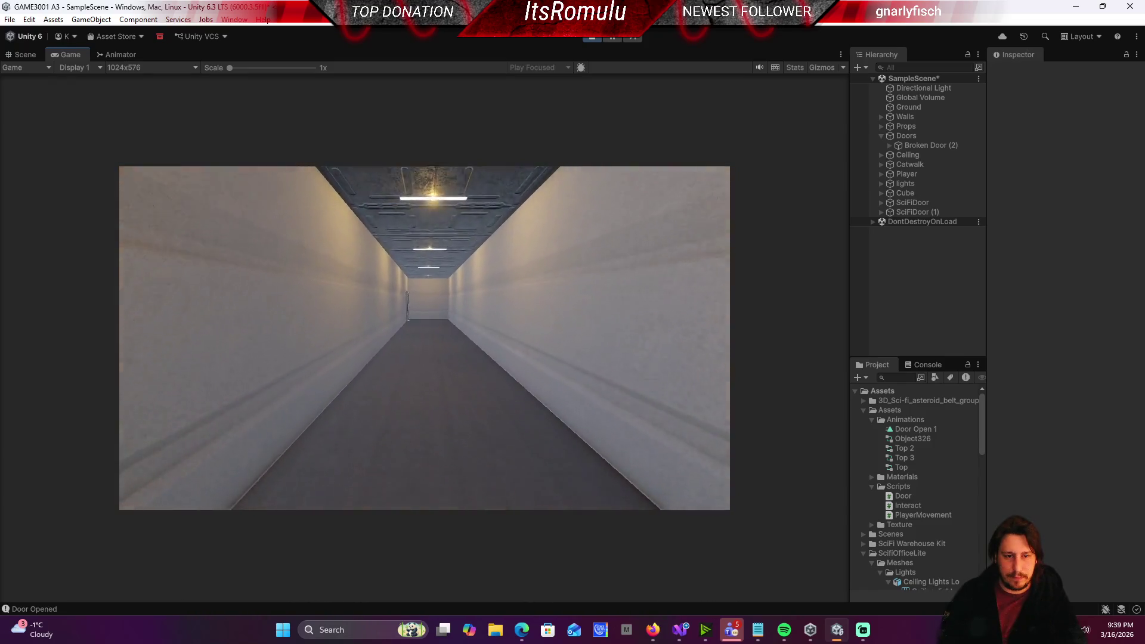
pyautogui.press('w')
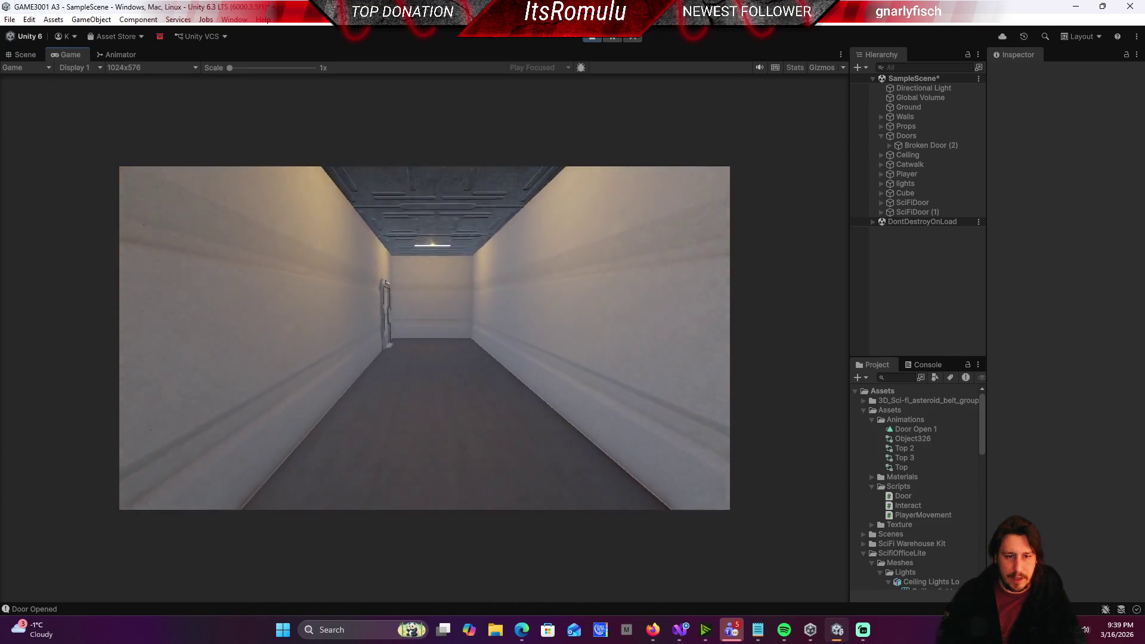
pyautogui.press('w')
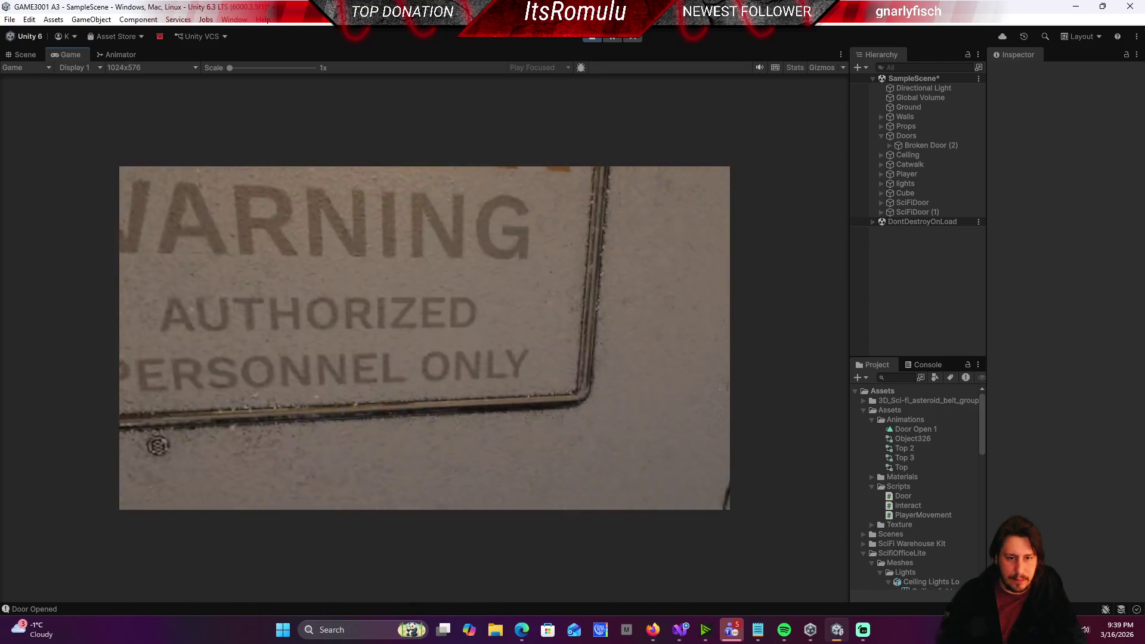
pyautogui.press('e')
pyautogui.press('w')
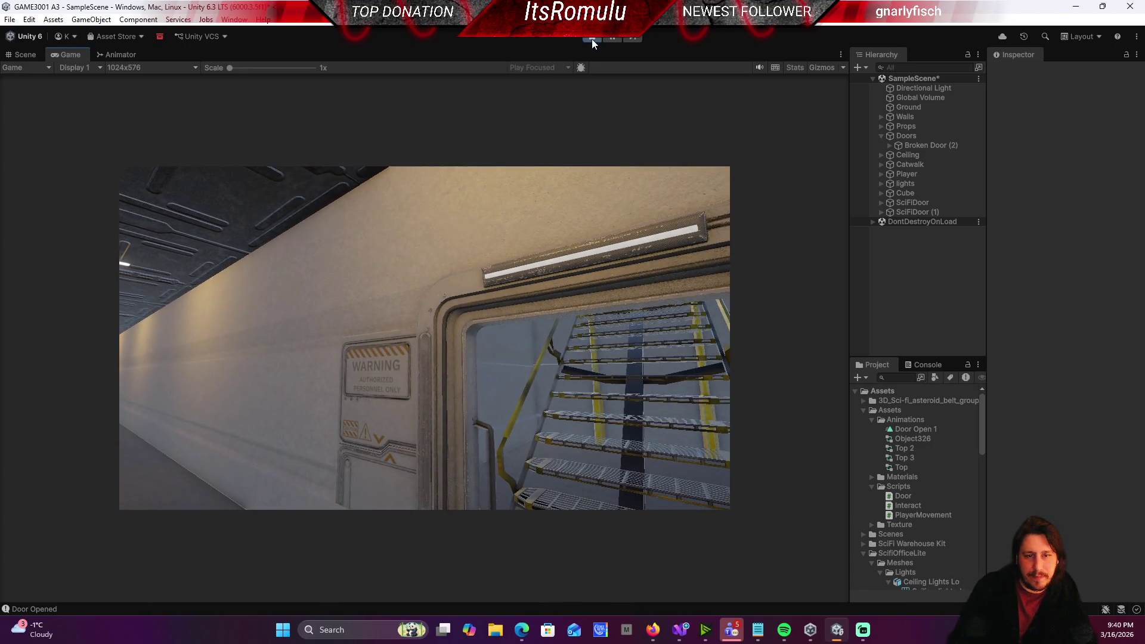
pyautogui.press('w')
pyautogui.press('w')
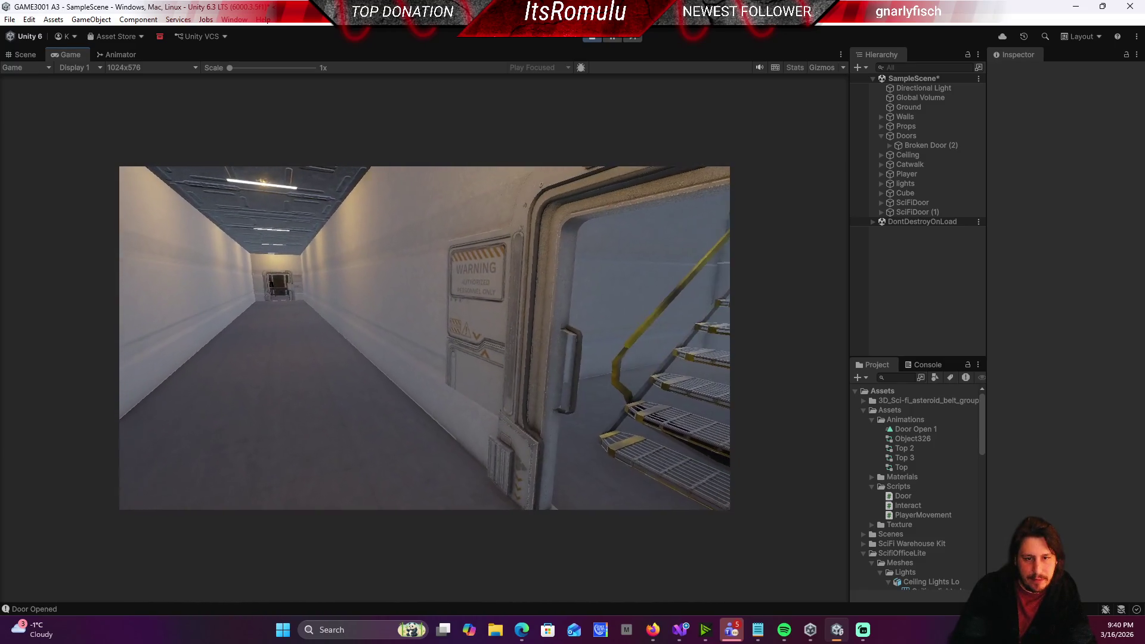
# Step: Stop the playtest and delete Broken Door (2)
pyautogui.press('w')
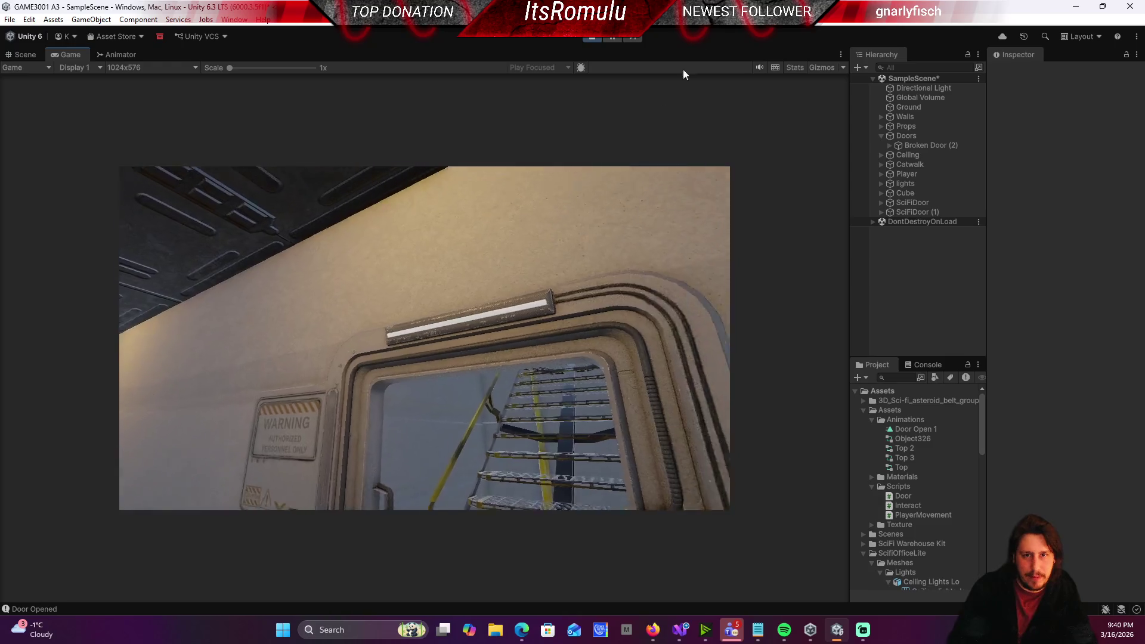
pyautogui.hotkey('ctrl', 'p')
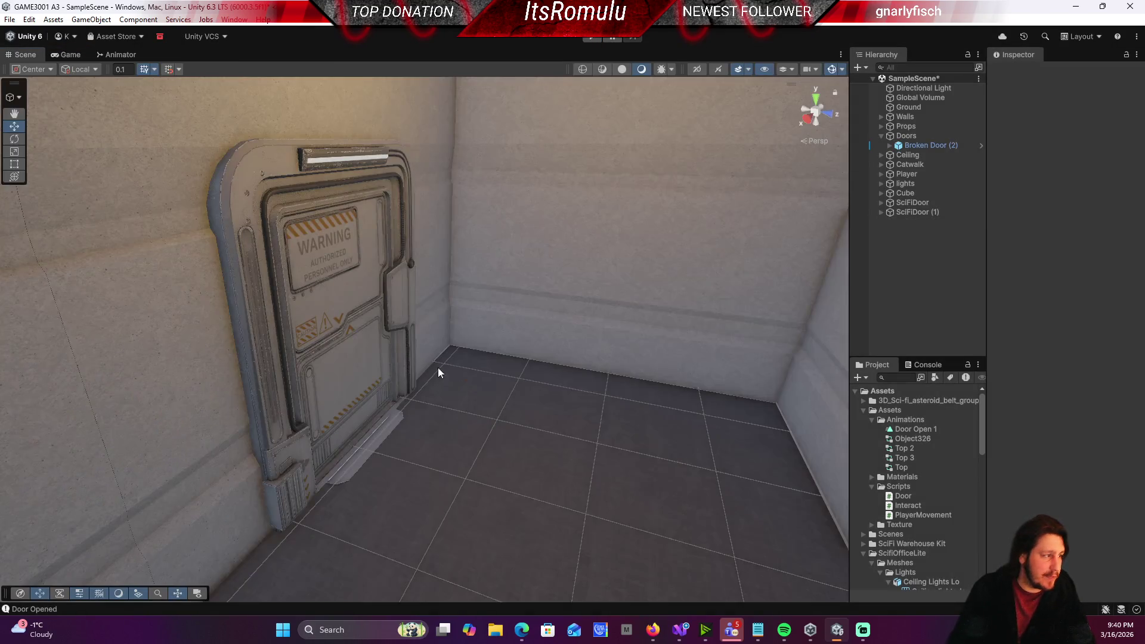
pyautogui.moveTo(435, 371)
pyautogui.mouseDown()
pyautogui.moveTo(378, 360)
pyautogui.moveTo(288, 272)
pyautogui.moveTo(214, 301)
pyautogui.mouseUp()
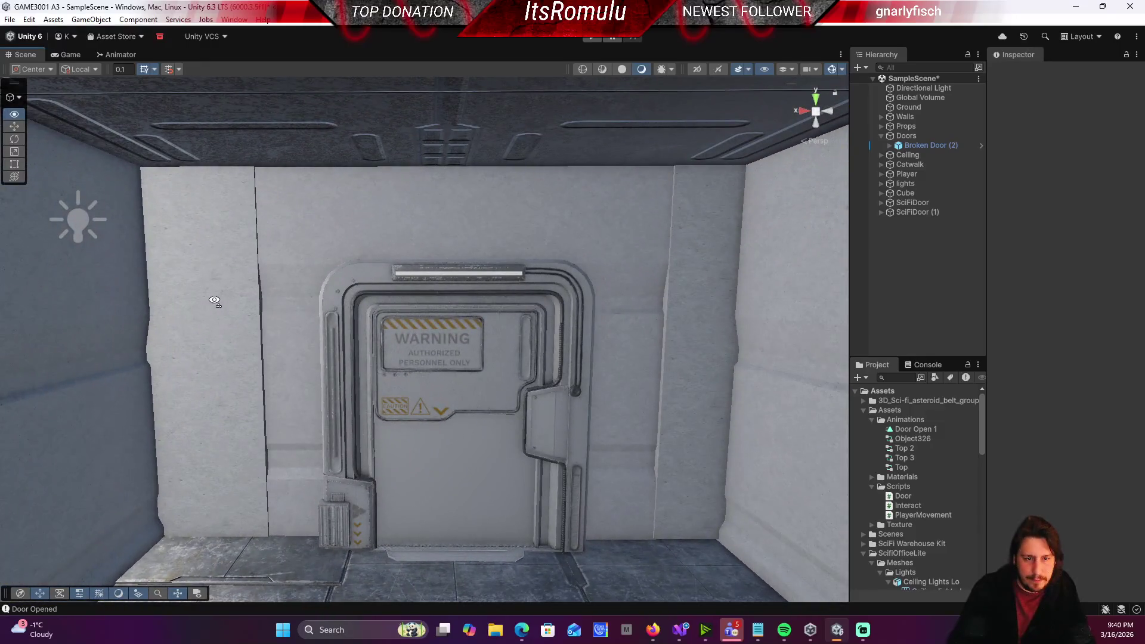
pyautogui.click(349, 292)
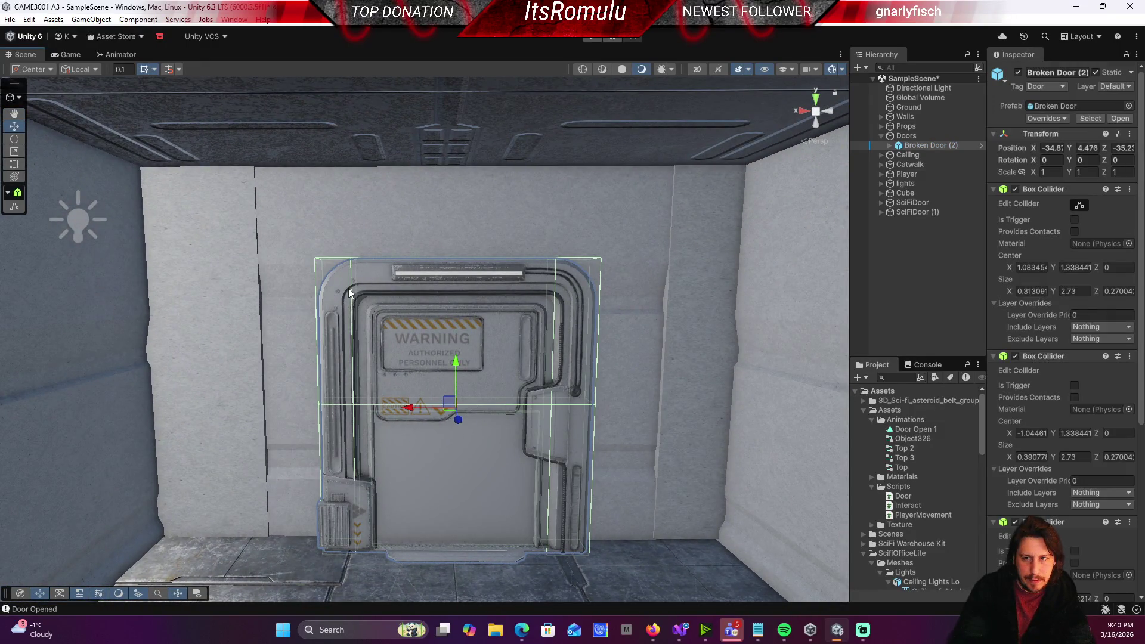
pyautogui.press('Delete')
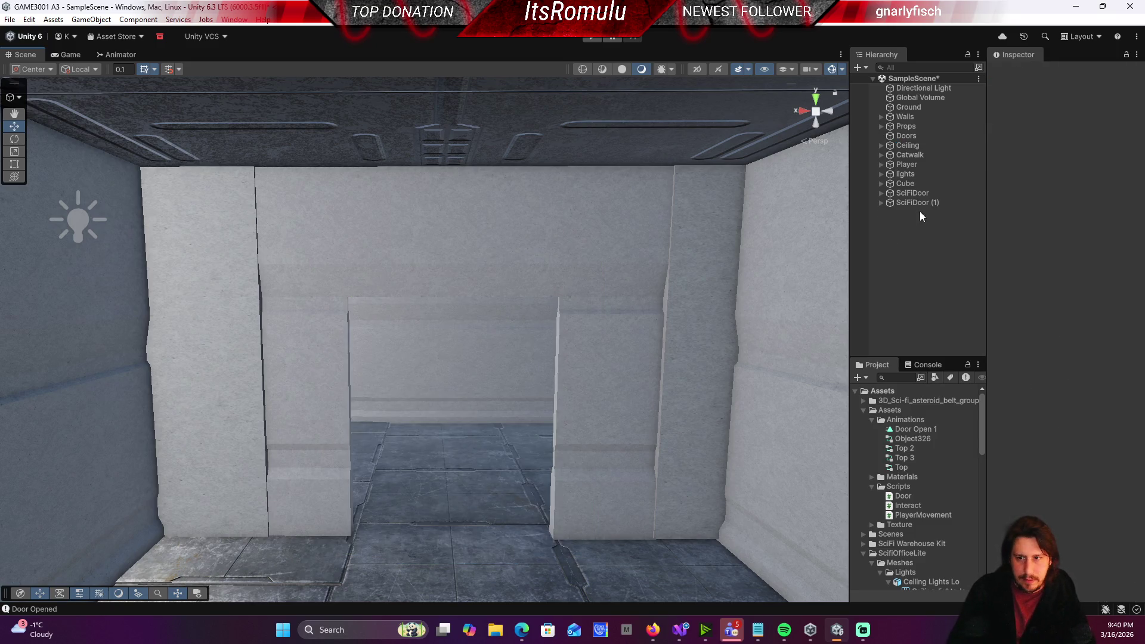
# Step: Duplicate SciFiDoor (1) into SciFiDoor (2) and move it along Z to the far opening
pyautogui.click(919, 203)
pyautogui.press('f')
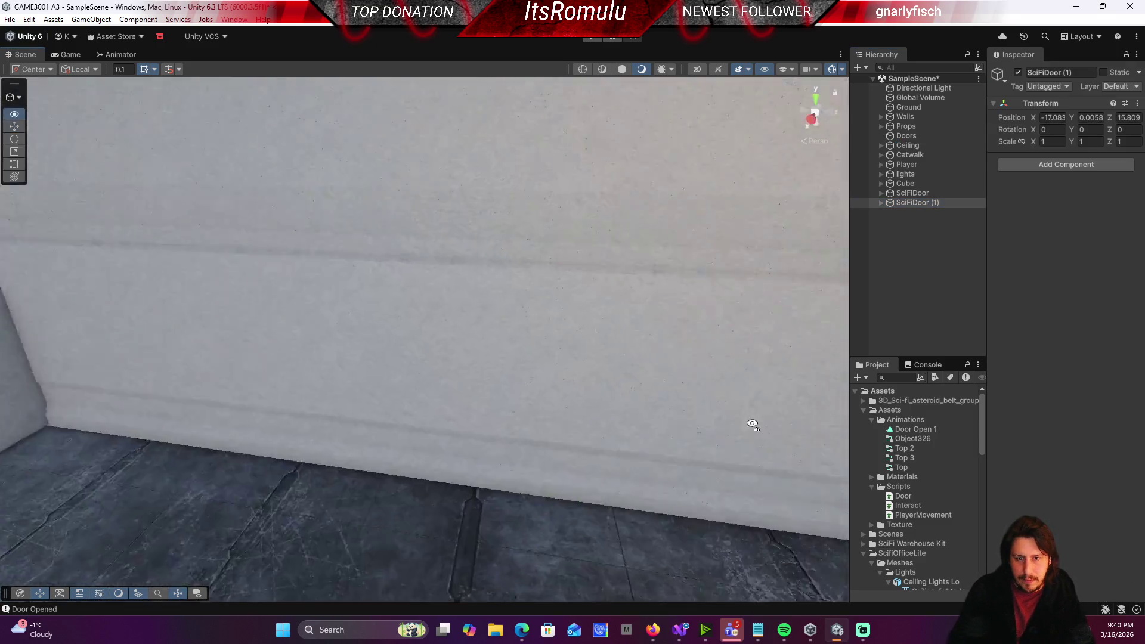
pyautogui.scroll(-10, 775, 357)
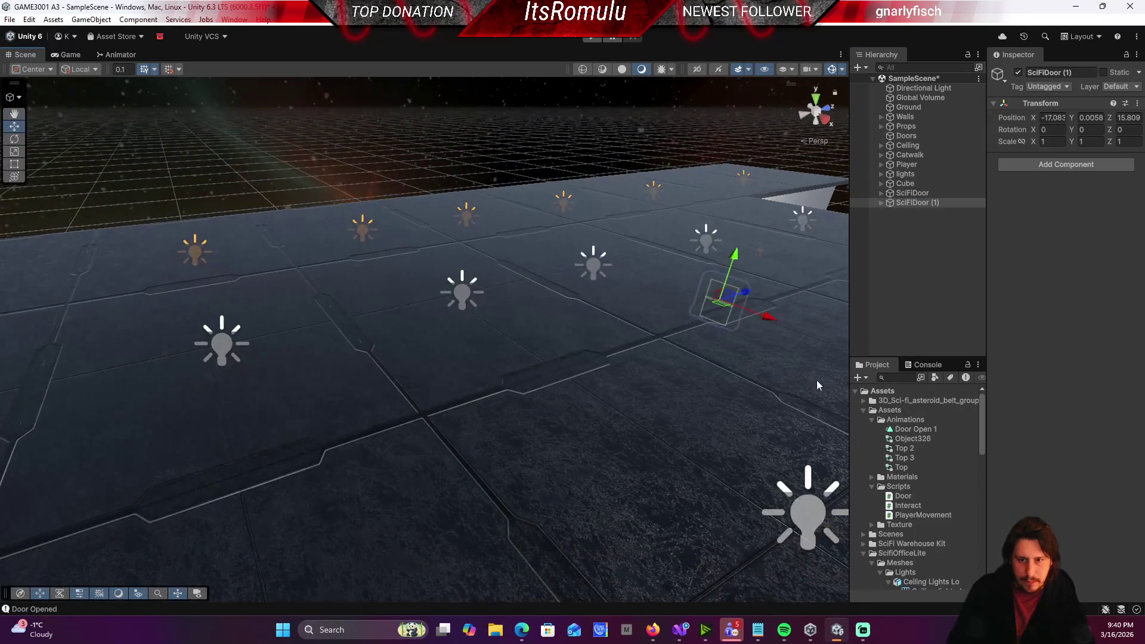
pyautogui.hotkey('ctrl', 'd')
pyautogui.moveTo(718, 309); pyautogui.dragTo(122, 438)
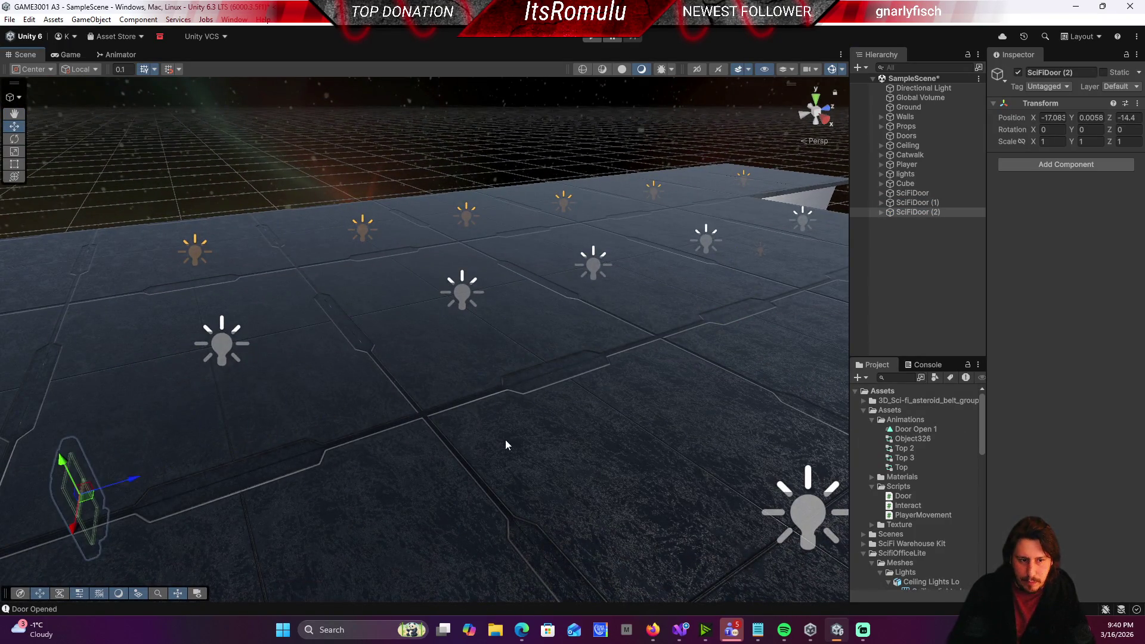
# Step: Raise, settle and push SciFiDoor (2) into the doorway at Z -15.944
pyautogui.press('f')
pyautogui.moveTo(388, 467)
pyautogui.mouseDown()
pyautogui.moveTo(84, 391)
pyautogui.moveTo(137, 388)
pyautogui.mouseUp()
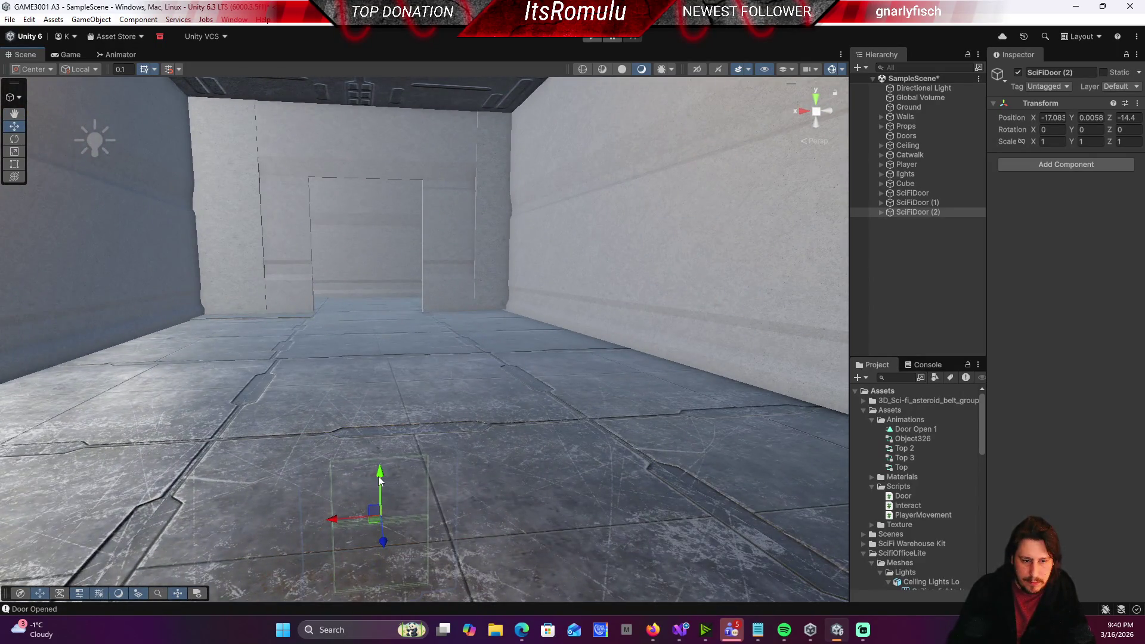
pyautogui.moveTo(379, 480); pyautogui.dragTo(374, 188)
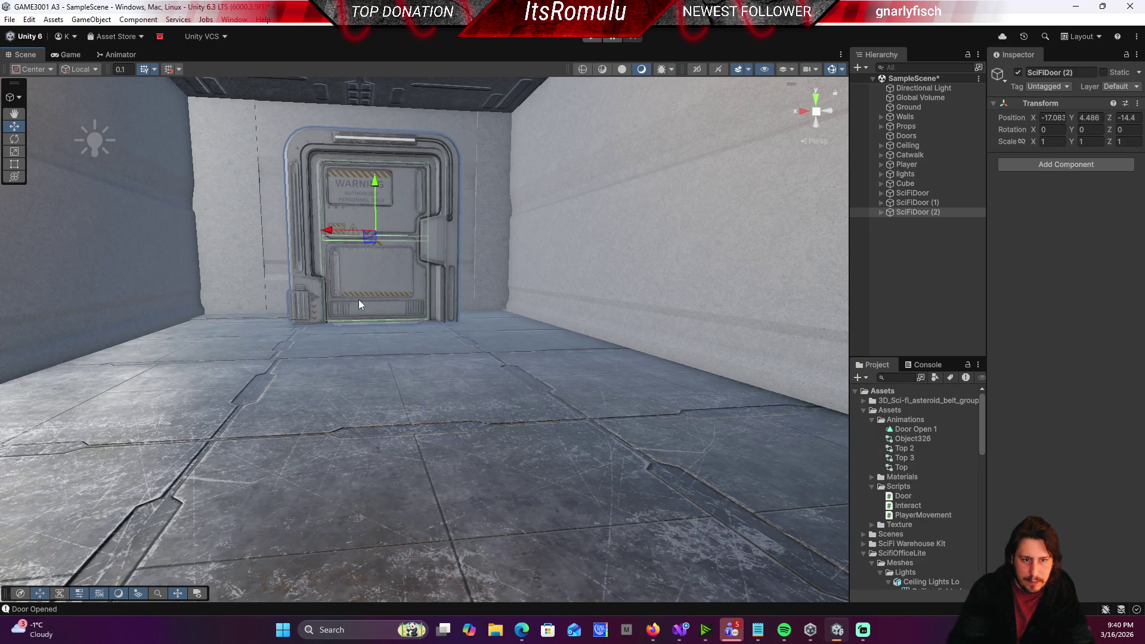
pyautogui.press('w')
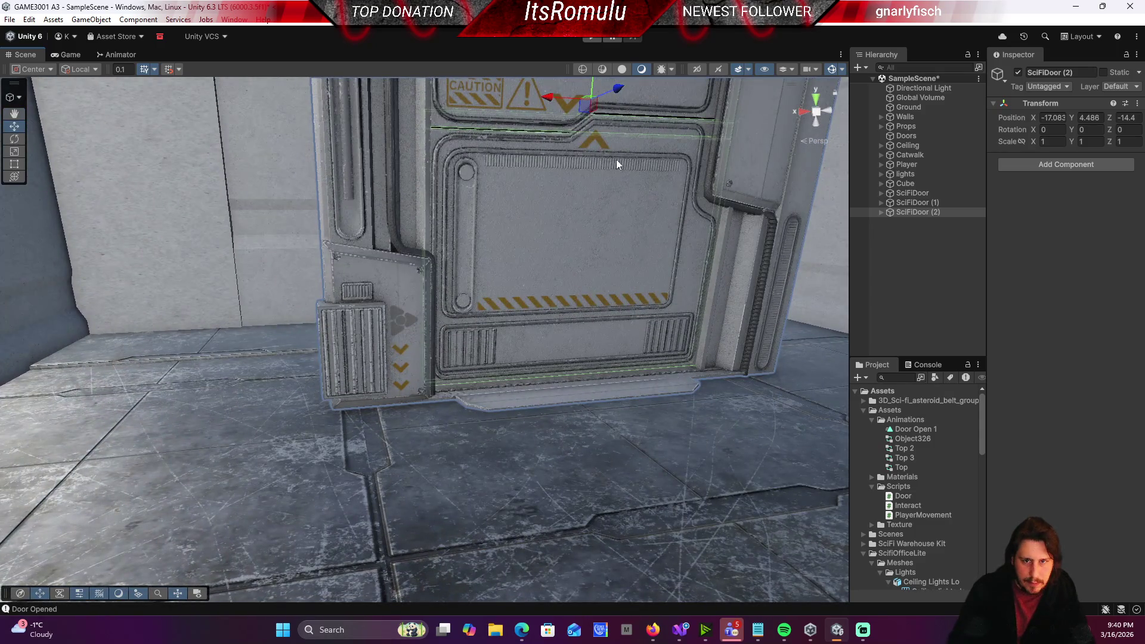
pyautogui.moveTo(591, 90)
pyautogui.mouseDown()
pyautogui.moveTo(676, 147)
pyautogui.moveTo(633, 200)
pyautogui.mouseUp()
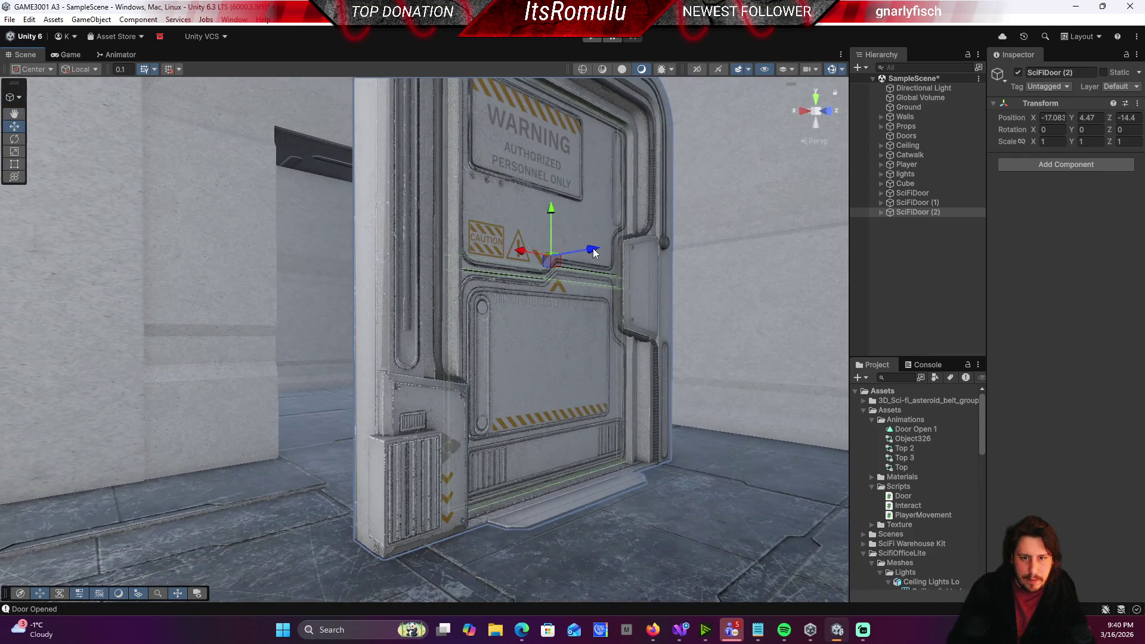
pyautogui.moveTo(595, 253); pyautogui.dragTo(427, 263)
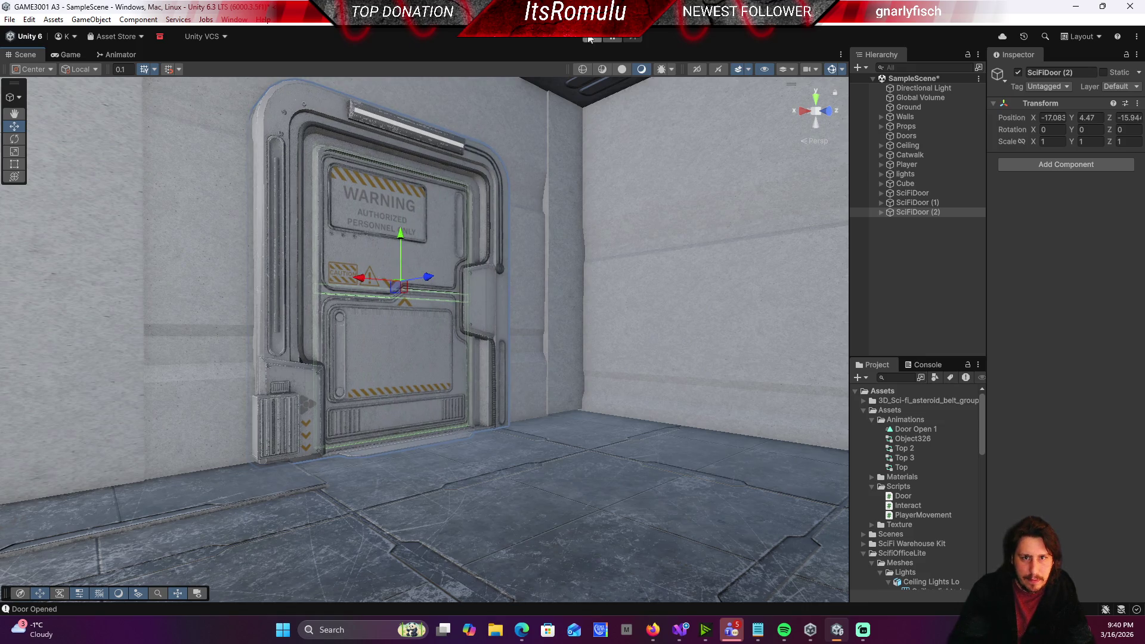
# Step: Enter Play mode to test the newly placed third sci-fi door
pyautogui.click(592, 37)
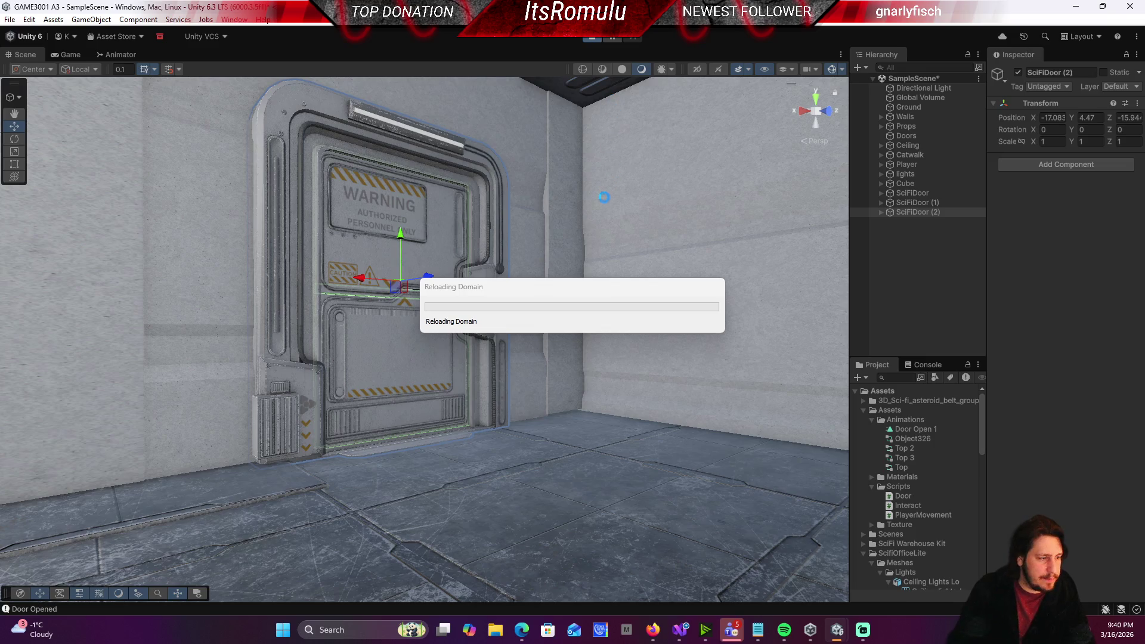